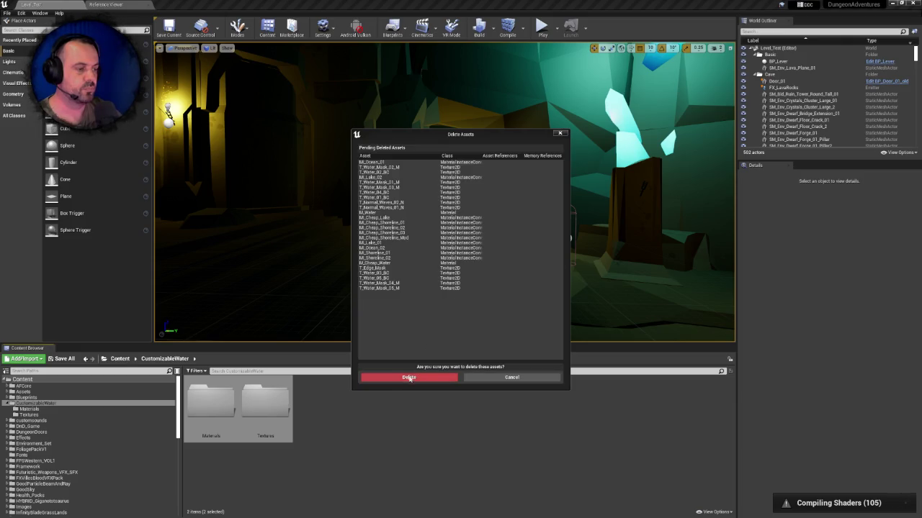
- Confirm removal of the water assets, then delete the CustomizableWater folder from Content
click(407, 377)
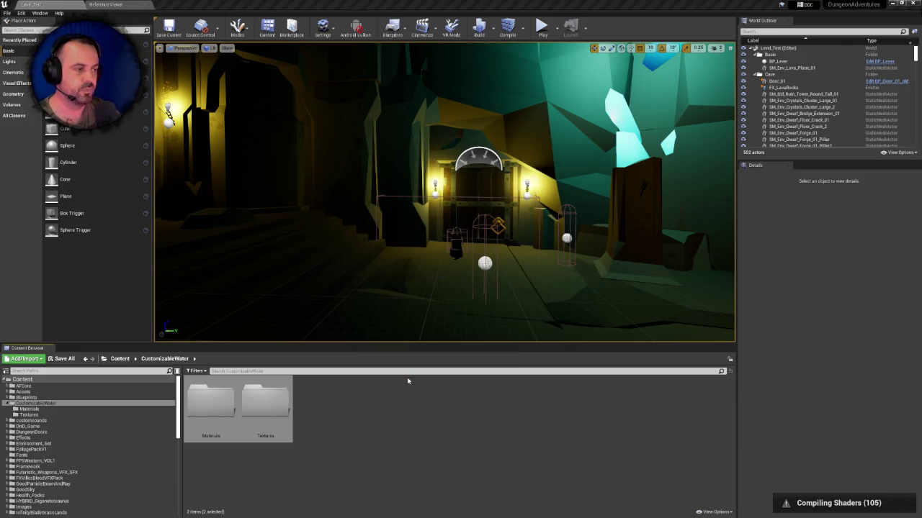
click(119, 358)
click(374, 403)
key(Delete)
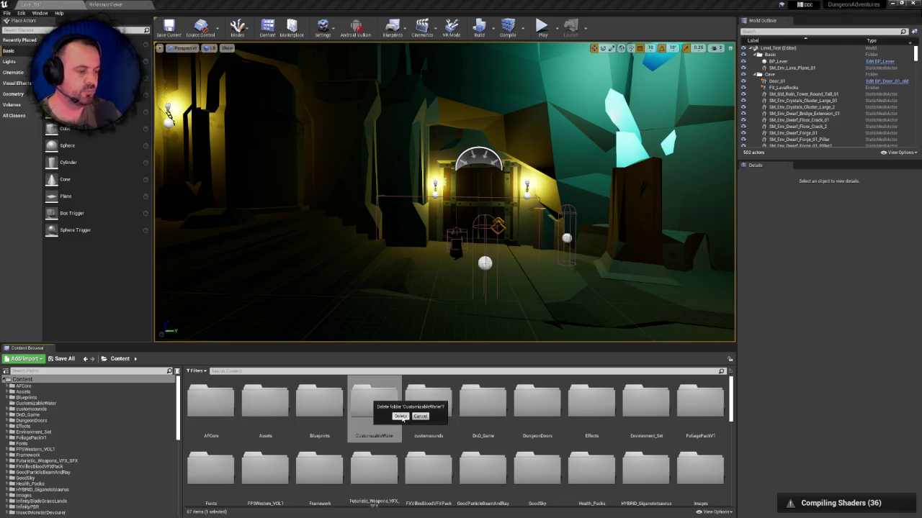
click(400, 416)
click(372, 411)
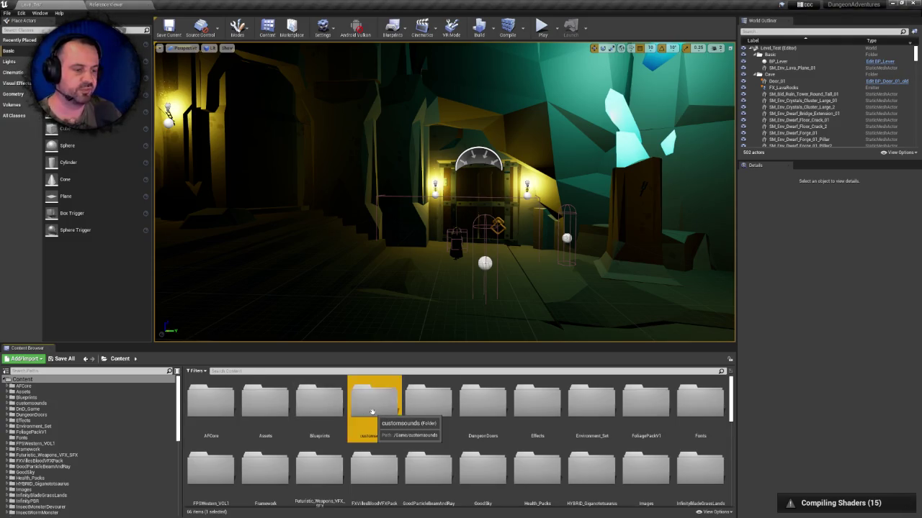
- Browse into customsounds > Mystuff > Mystuff > World-sounds
double_click(372, 412)
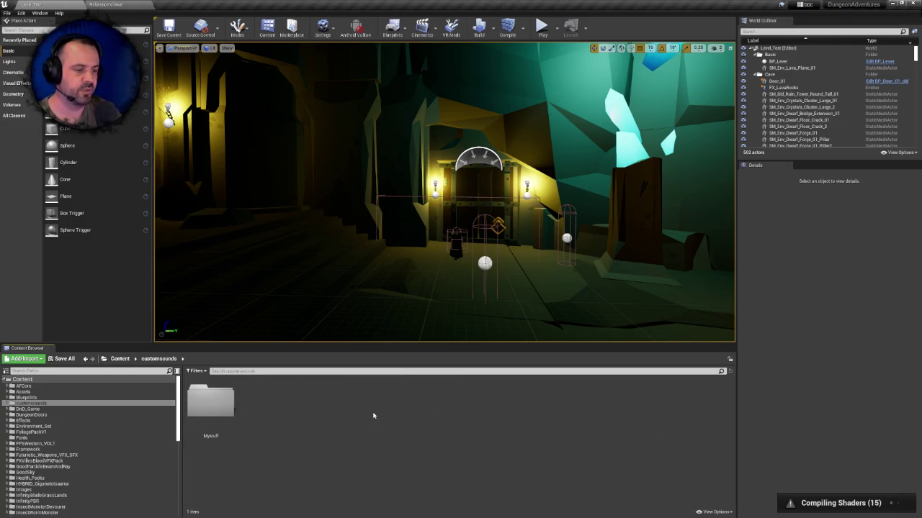
double_click(219, 400)
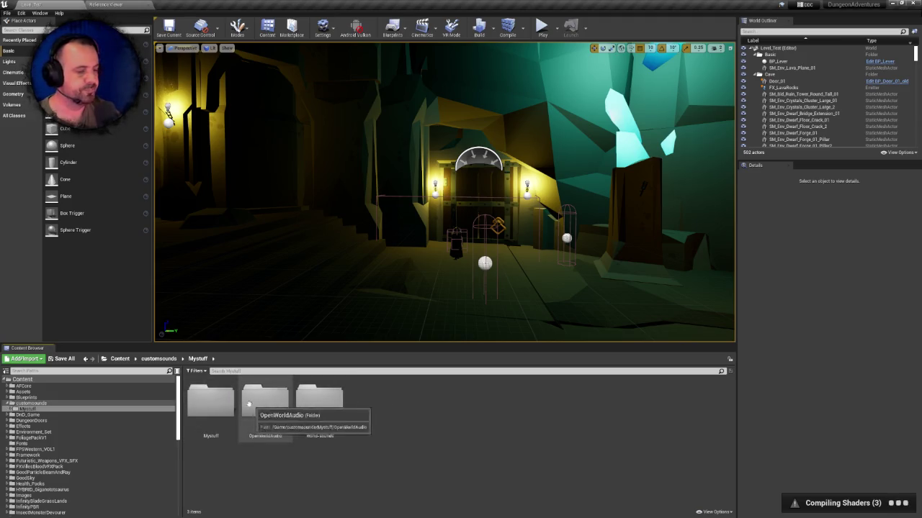
double_click(216, 401)
click(222, 404)
double_click(223, 404)
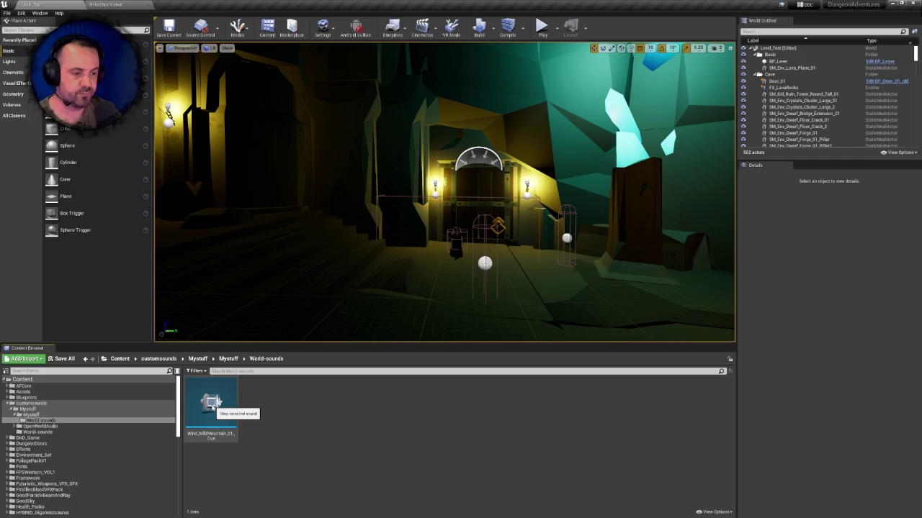
- Go to OpenWorldAudio > Demo > Audio > Ambient and preview Wind_MildMountain_01
click(228, 359)
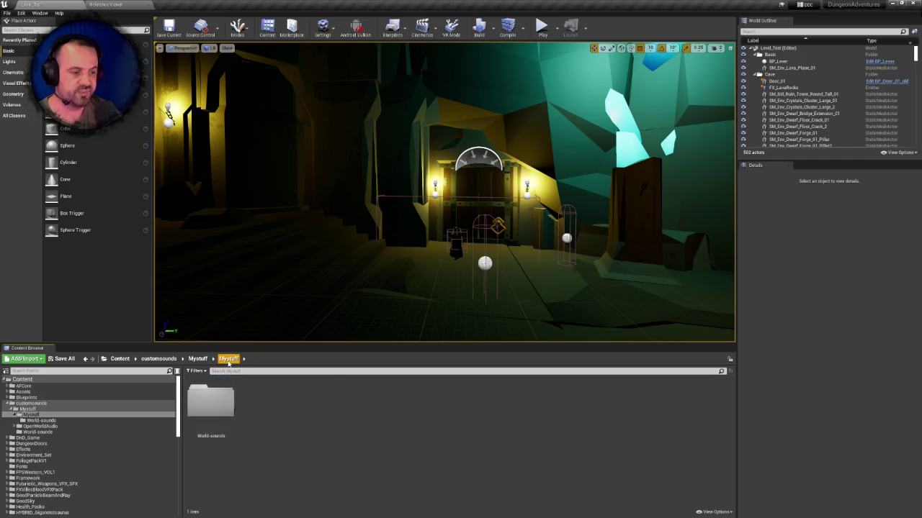
click(198, 359)
double_click(264, 402)
double_click(207, 400)
double_click(207, 400)
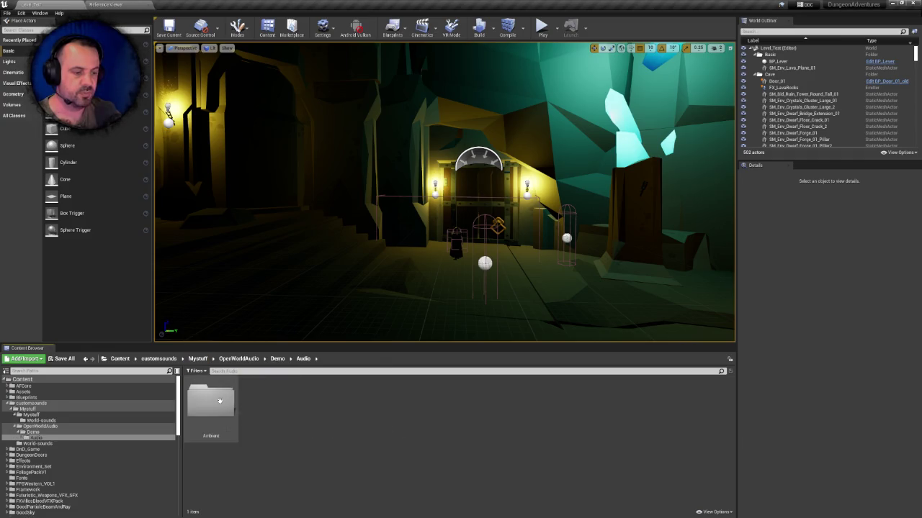
double_click(208, 402)
click(208, 406)
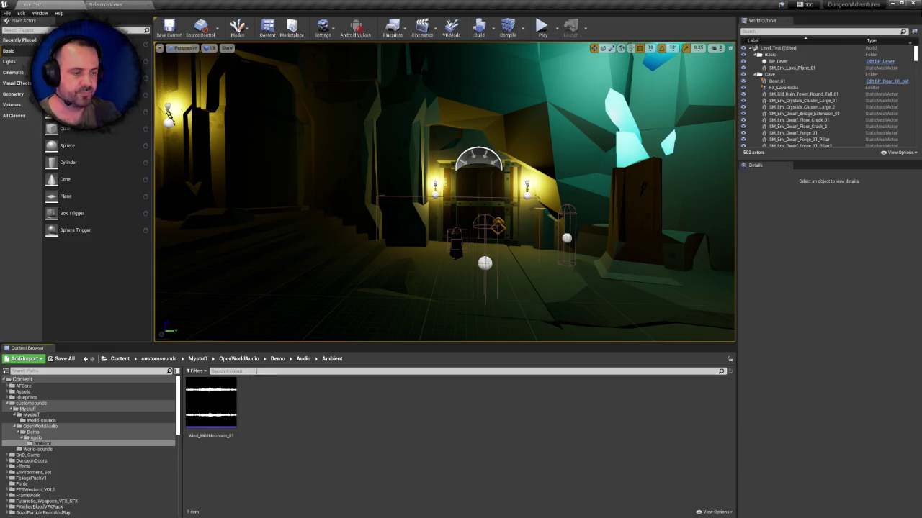
- Return to Mystuff's World-sounds folder and preview jungle_Cue
click(198, 359)
double_click(319, 401)
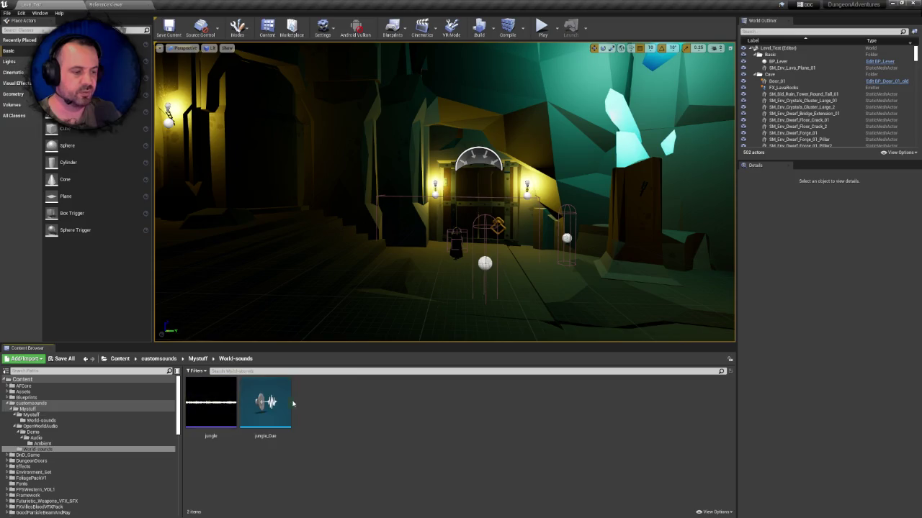
click(264, 402)
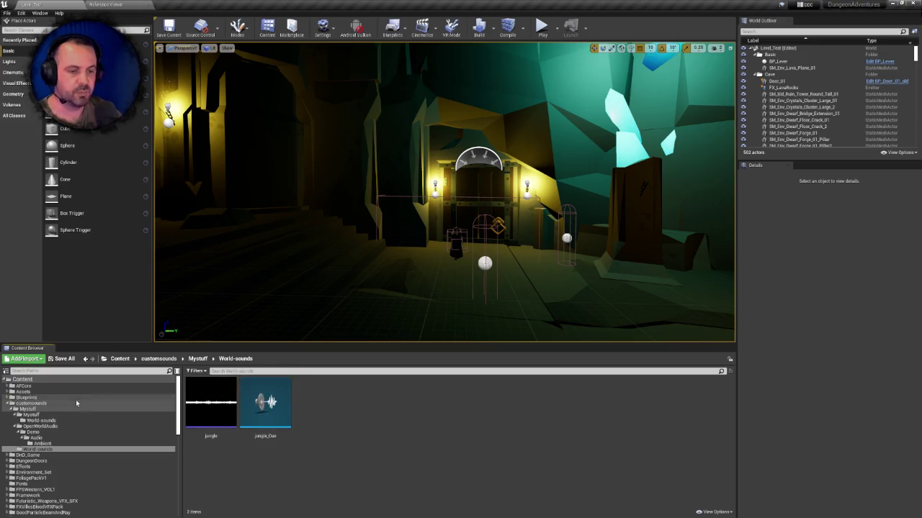
- Create a new folder named Environment inside Assets > Sounds
click(27, 395)
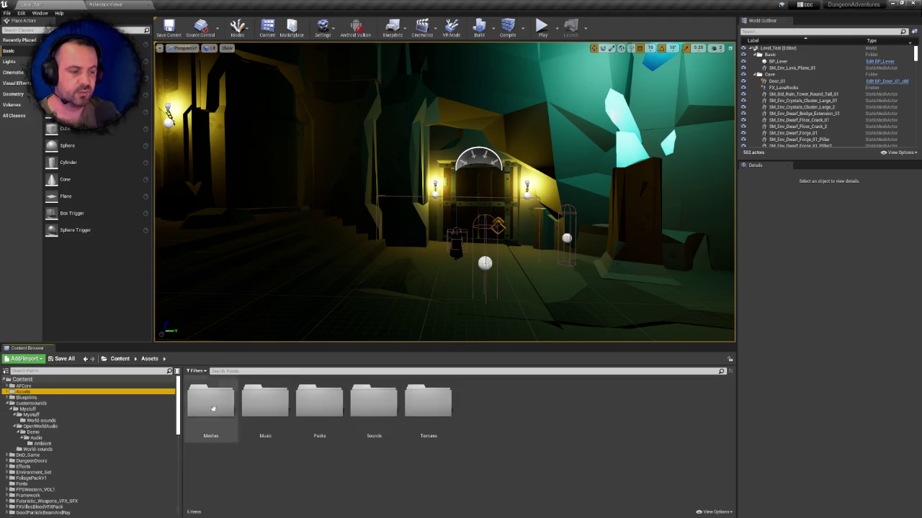
click(368, 399)
double_click(368, 400)
right_click(370, 401)
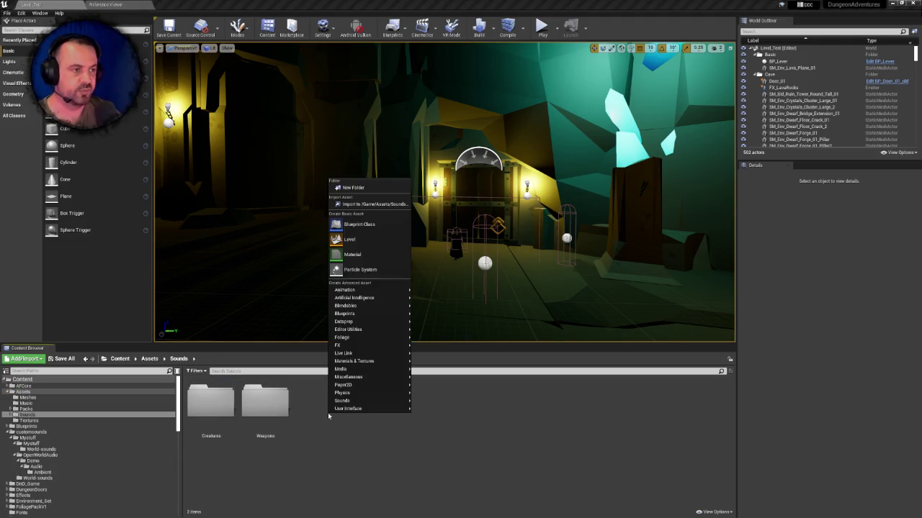
click(369, 188)
text(Environment)
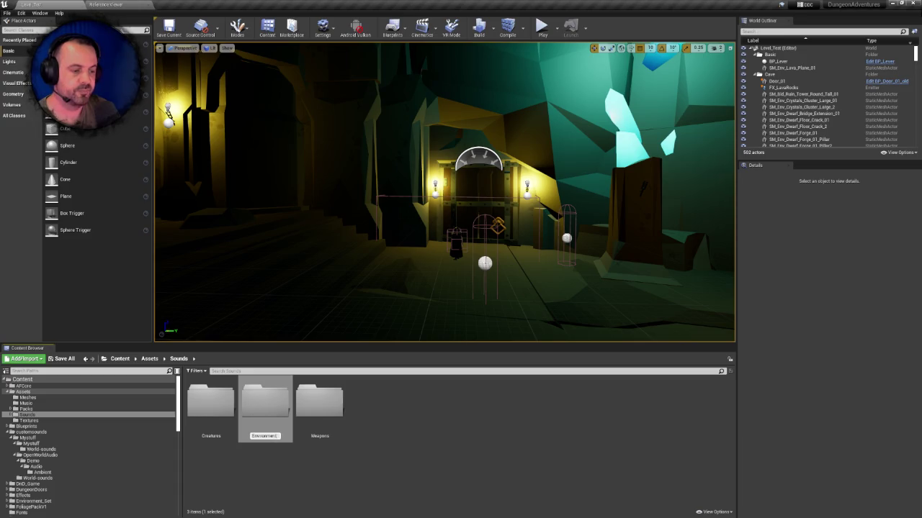
key(Return)
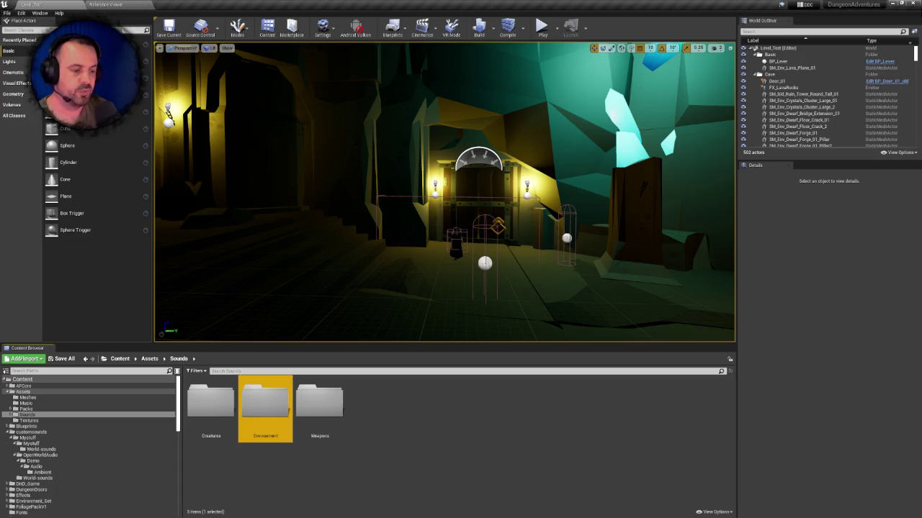
- Open the Environment folder, then switch back to the World-sounds folder
double_click(272, 397)
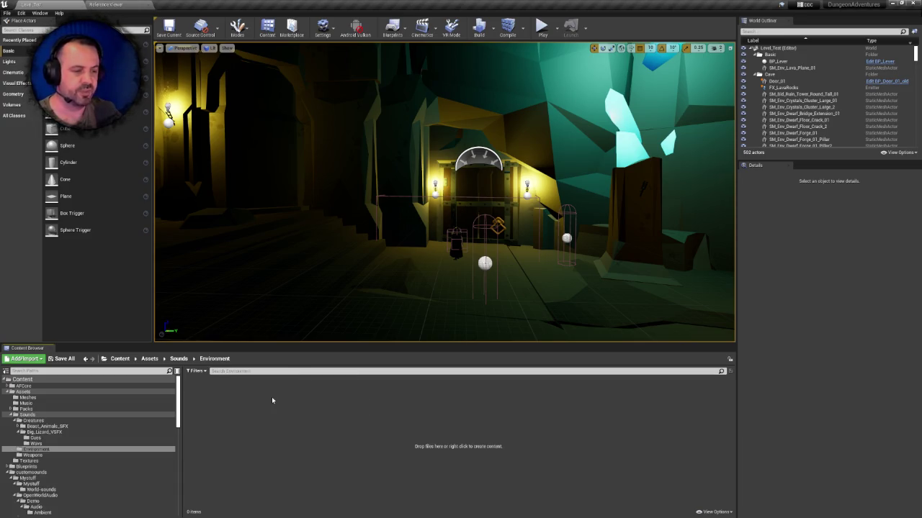
scroll(39, 481, down, 2)
click(39, 483)
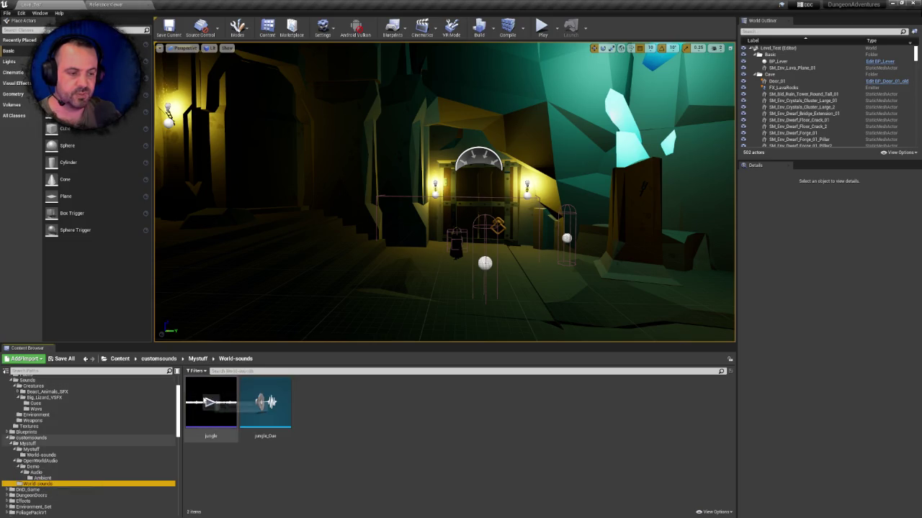
- Move jungle and jungle_Cue into the Sounds > Environment folder
click(216, 396)
ctrl+click(248, 386)
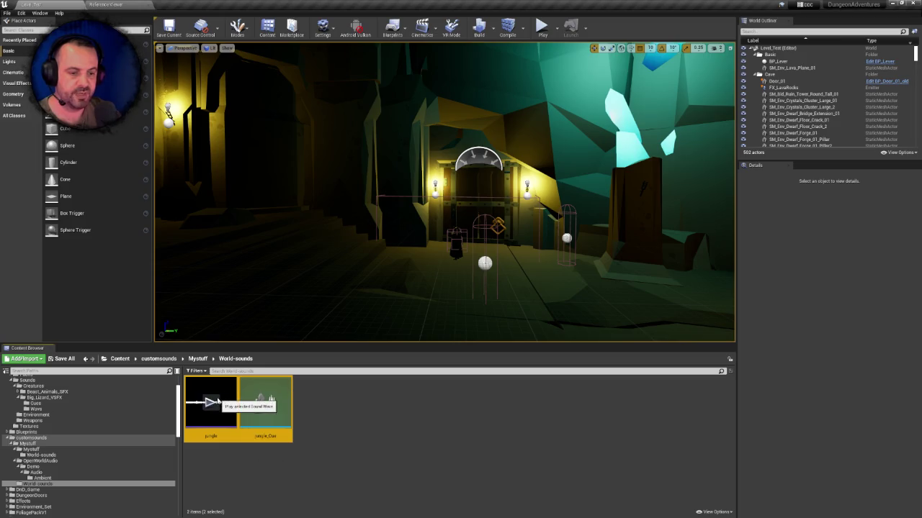
scroll(172, 424, up, 2)
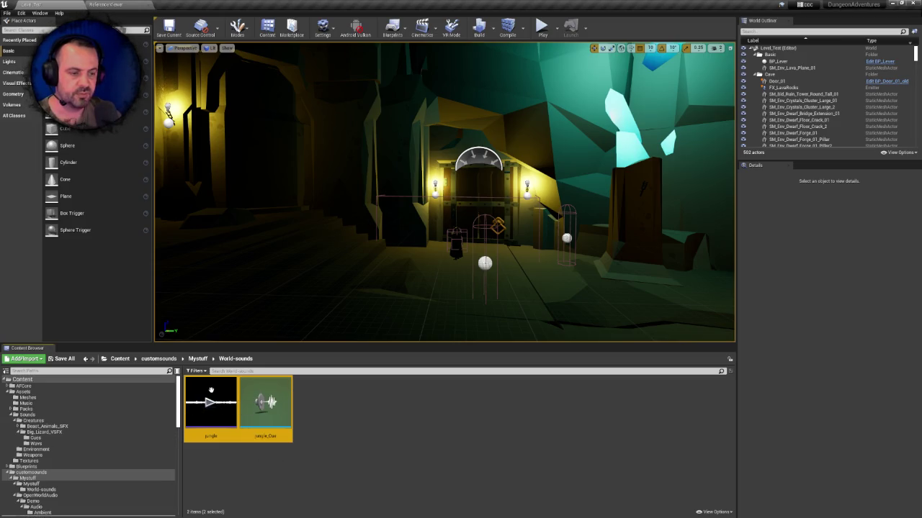
scroll(165, 403, down, 1)
scroll(165, 403, up, 1)
mouse_move(214, 385)
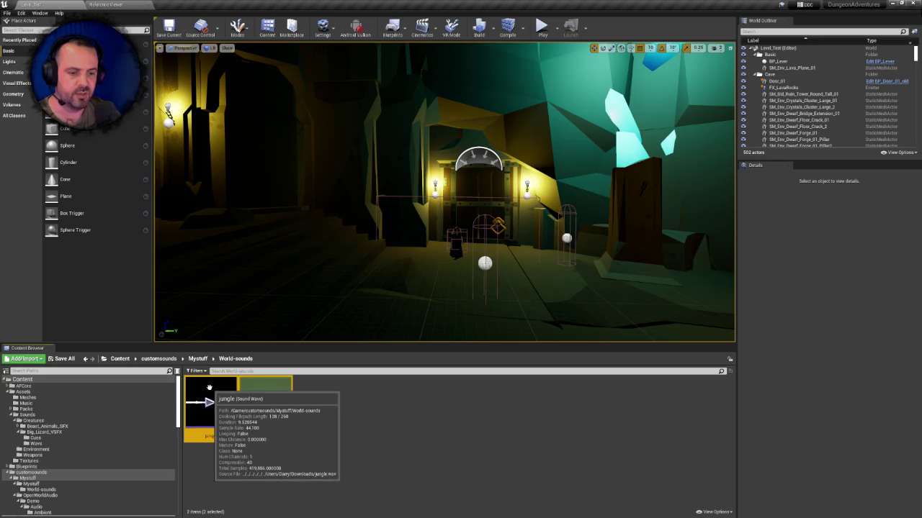
mouse_move(204, 387)
mouse_down()
mouse_move(44, 439)
mouse_move(44, 453)
mouse_up()
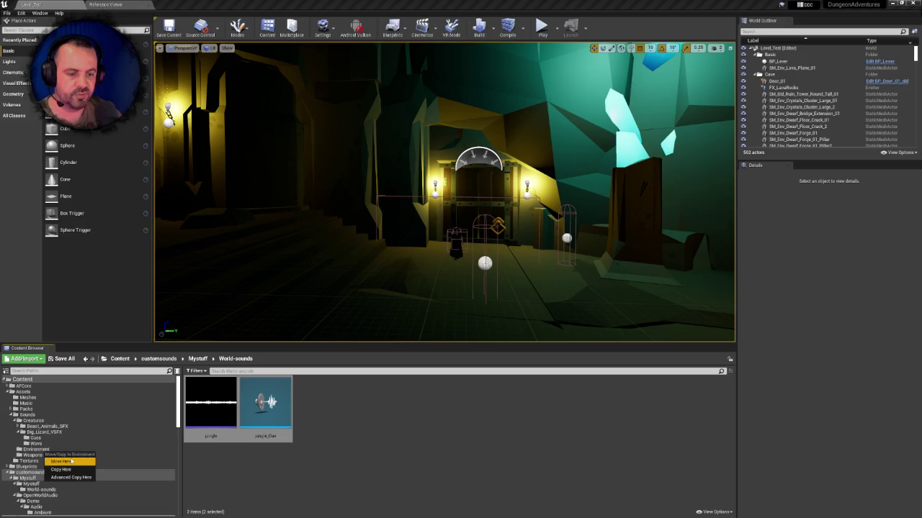
click(71, 461)
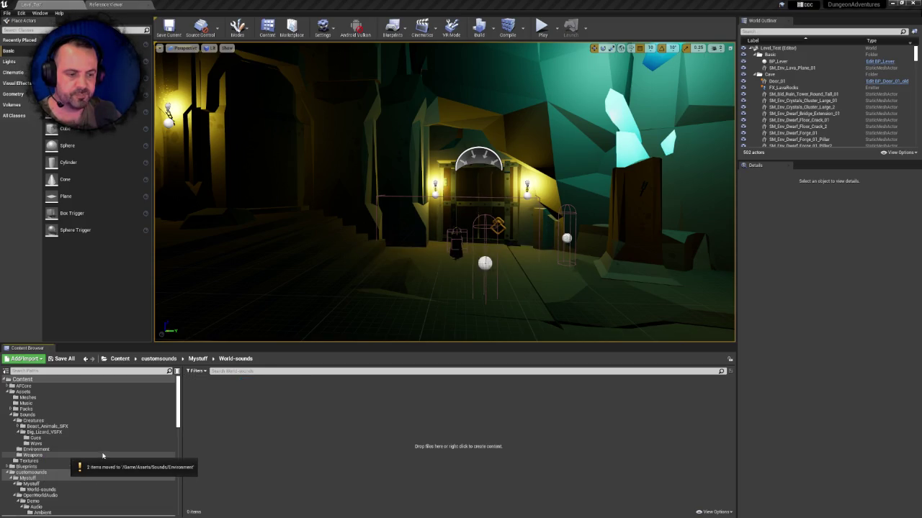
- Move Wind_MildMountain_01 from the Ambient folder into Environment
scroll(58, 446, down, 1)
drag(40, 478, 42, 502)
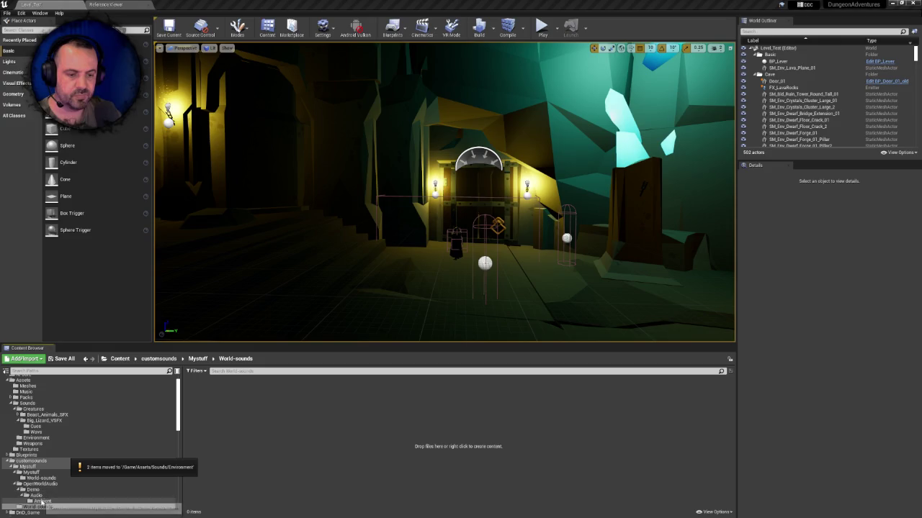
click(42, 502)
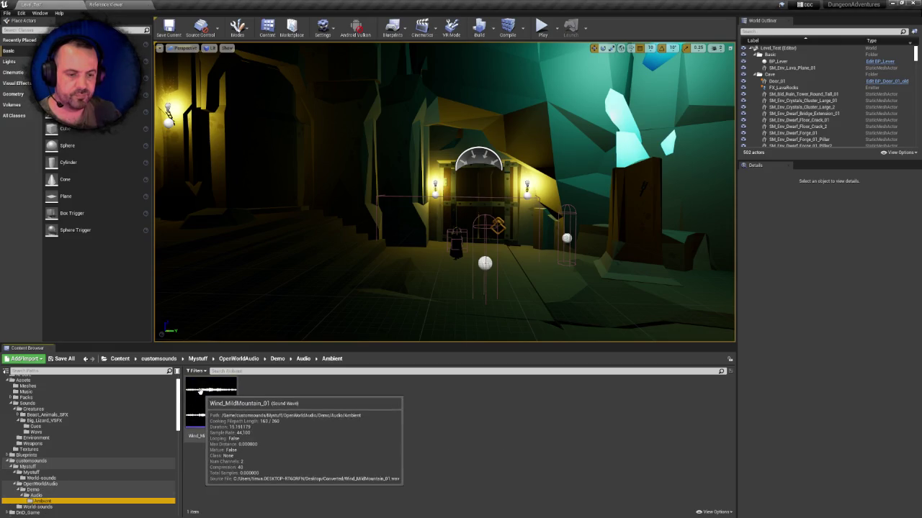
click(200, 391)
mouse_move(200, 391)
mouse_down()
mouse_move(67, 409)
mouse_move(45, 439)
mouse_up()
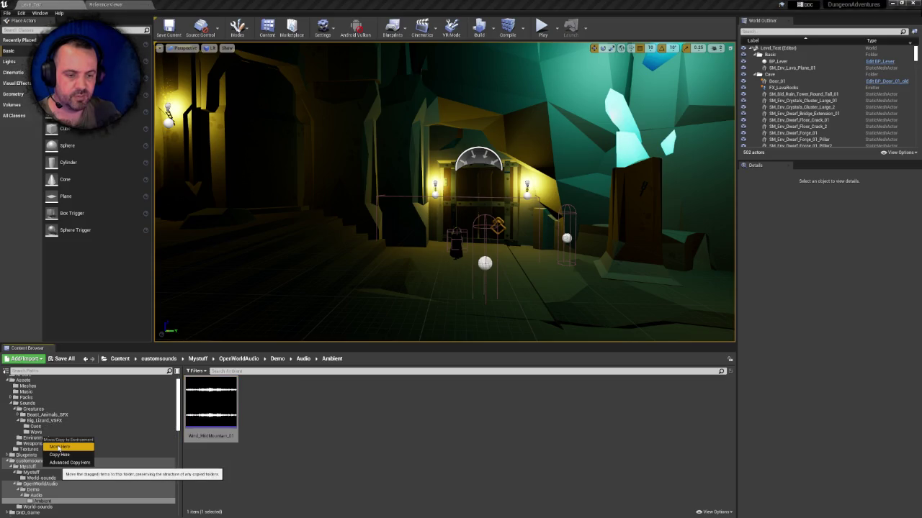
click(59, 447)
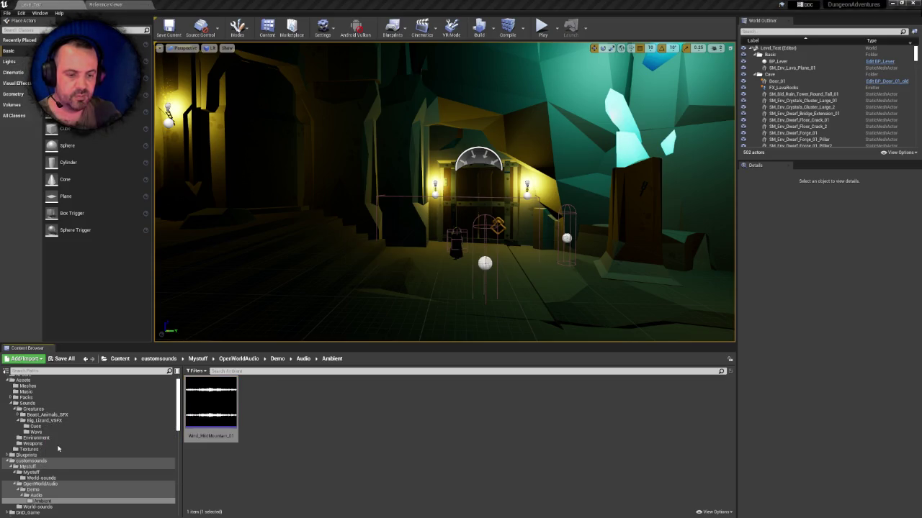
- Move Wind_MildMountain_01_Cue from World-sounds into Environment
click(41, 478)
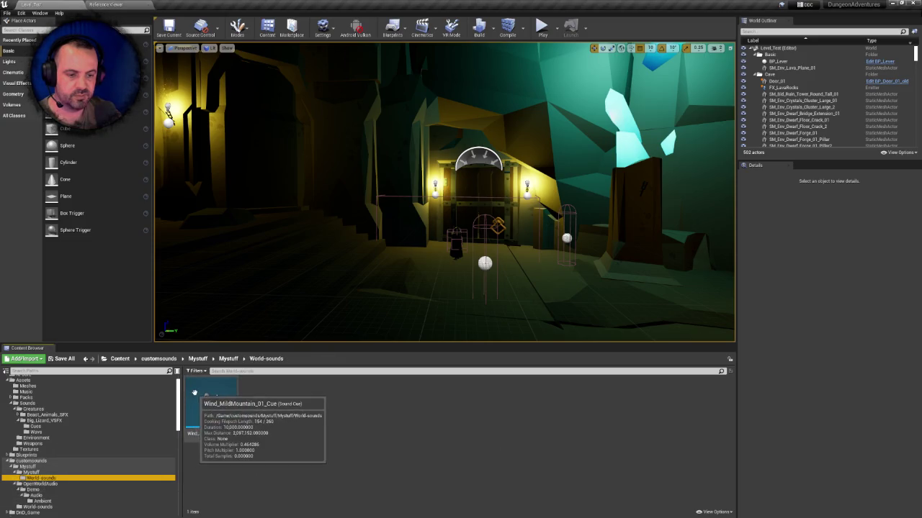
drag(201, 388, 39, 439)
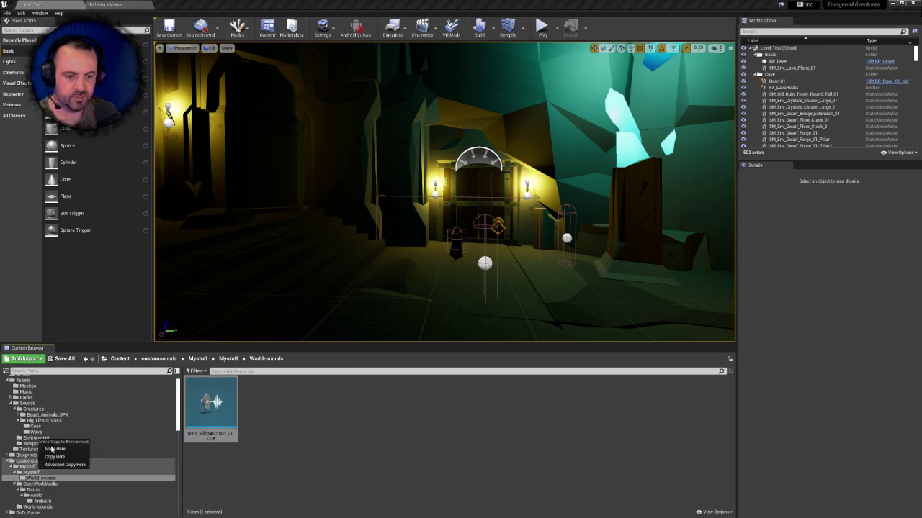
click(57, 449)
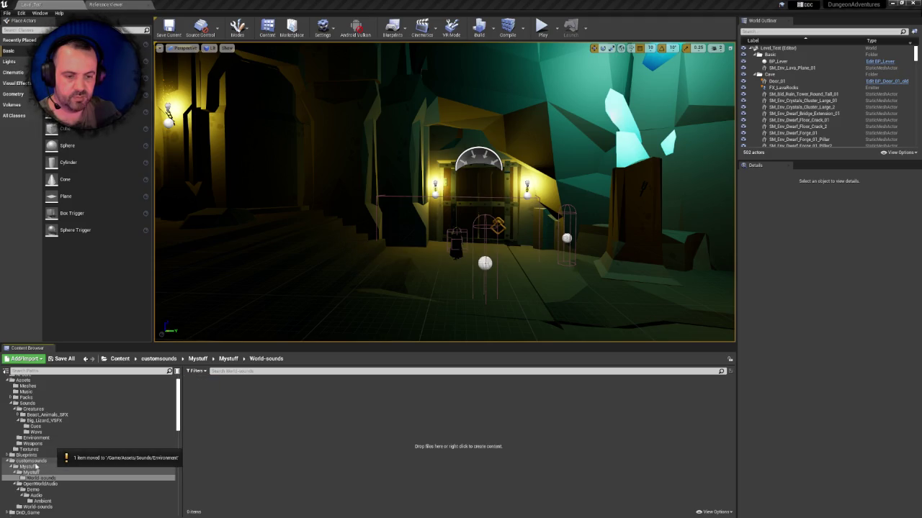
click(30, 461)
double_click(211, 401)
- Check that the Ambient and both World-sounds folders under customsounds are now empty
double_click(264, 398)
double_click(210, 400)
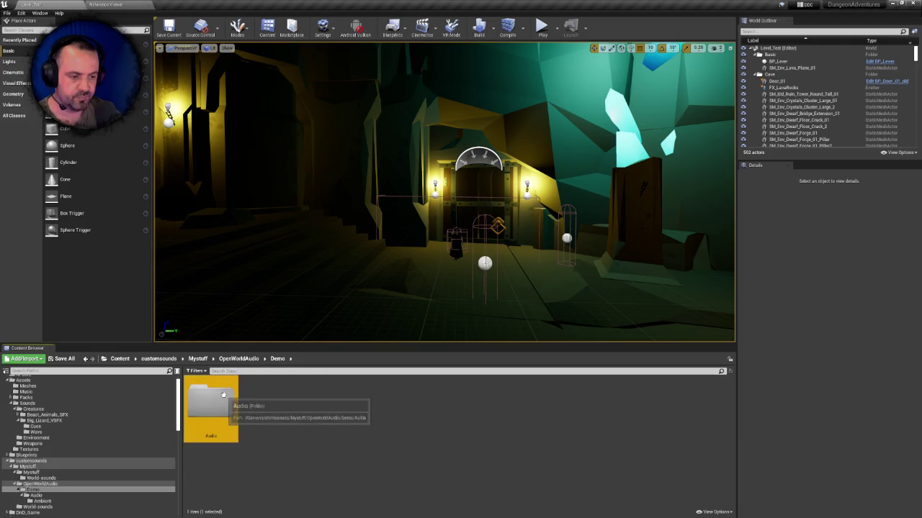
double_click(210, 401)
double_click(210, 401)
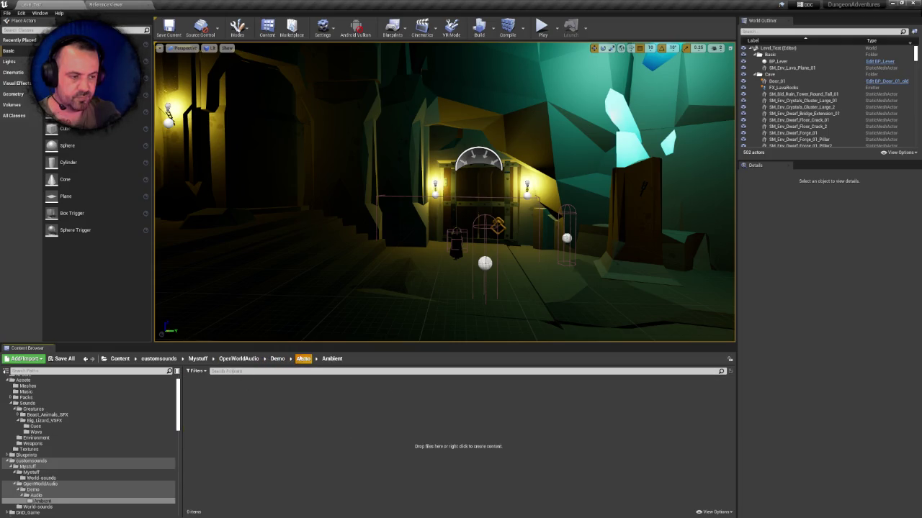
click(303, 359)
click(278, 359)
click(238, 358)
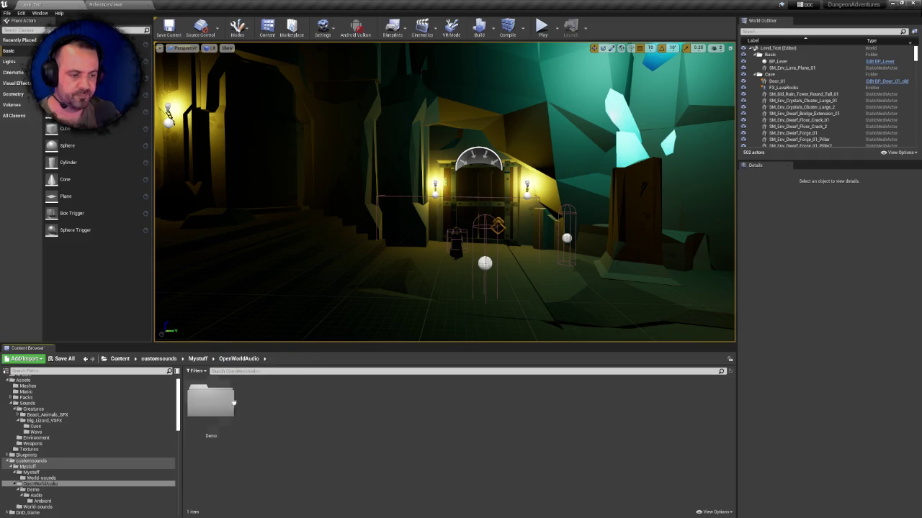
click(198, 359)
double_click(210, 400)
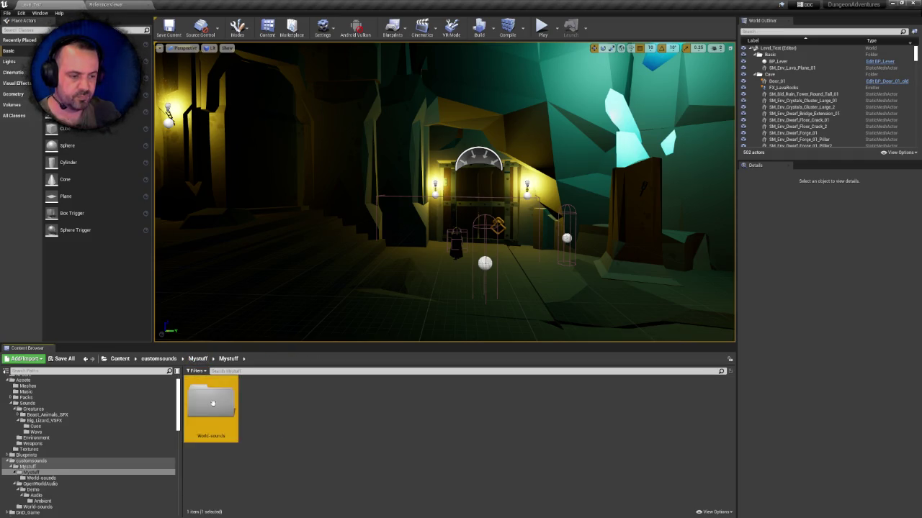
double_click(211, 401)
click(228, 359)
click(198, 358)
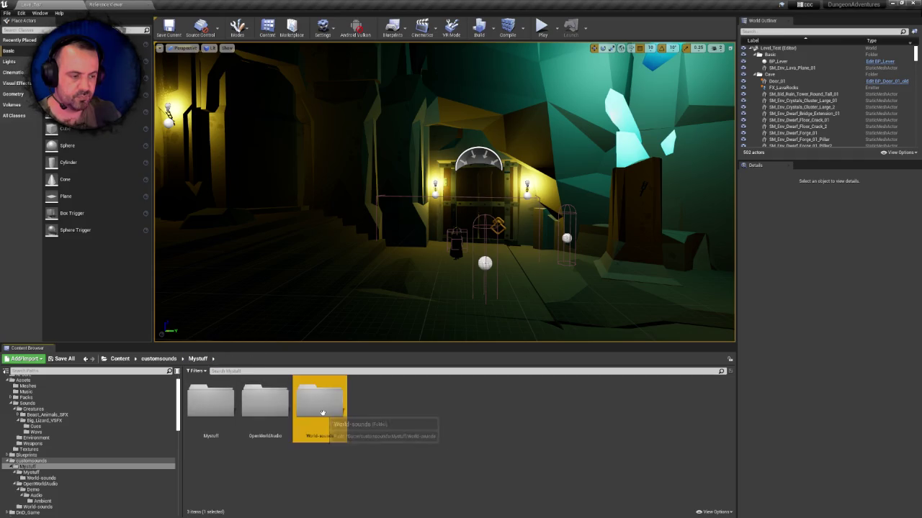
double_click(320, 407)
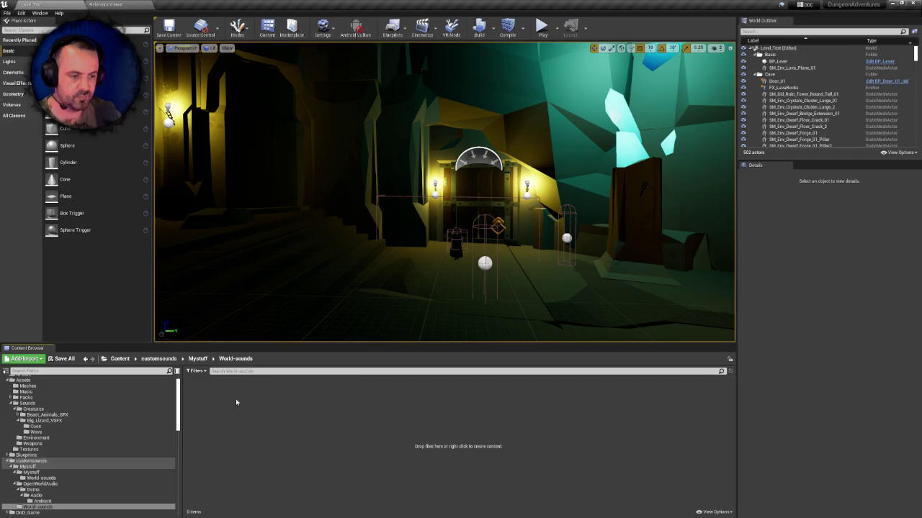
- Delete the customsounds folder from the Content root
click(28, 455)
scroll(43, 398, up, 2)
click(22, 380)
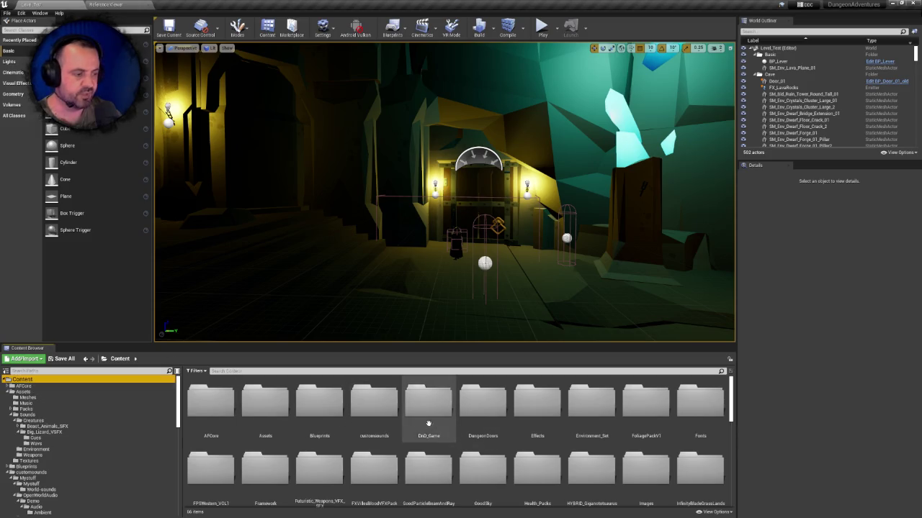
click(386, 412)
key(Delete)
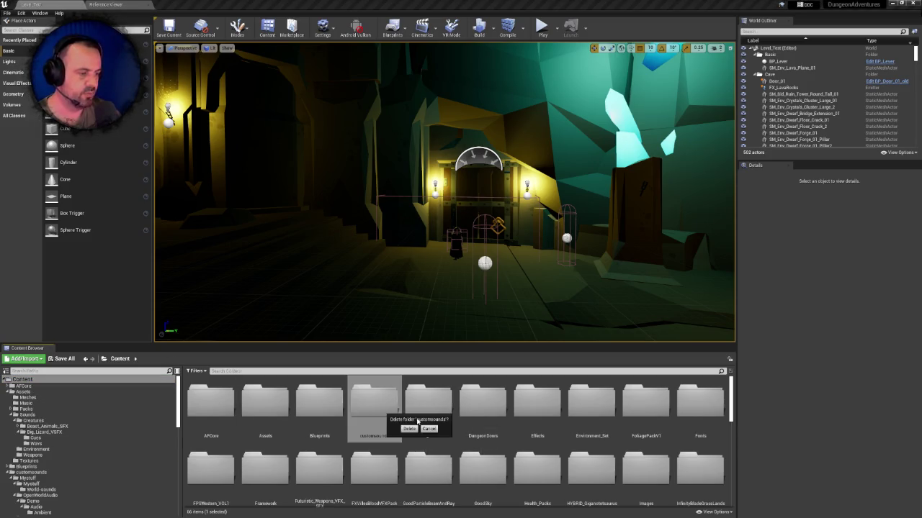
click(408, 429)
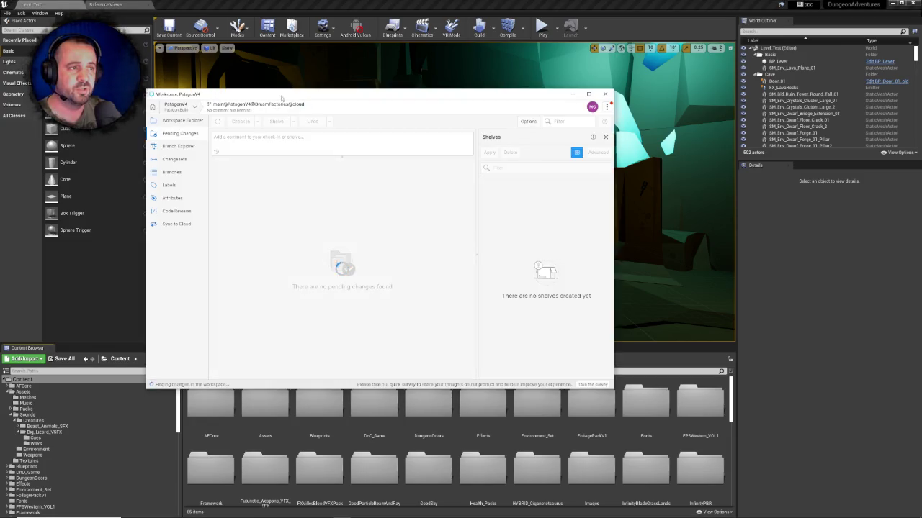
- Reposition the Plastic SCM window and update the workspace to the latest version
drag(281, 98, 257, 94)
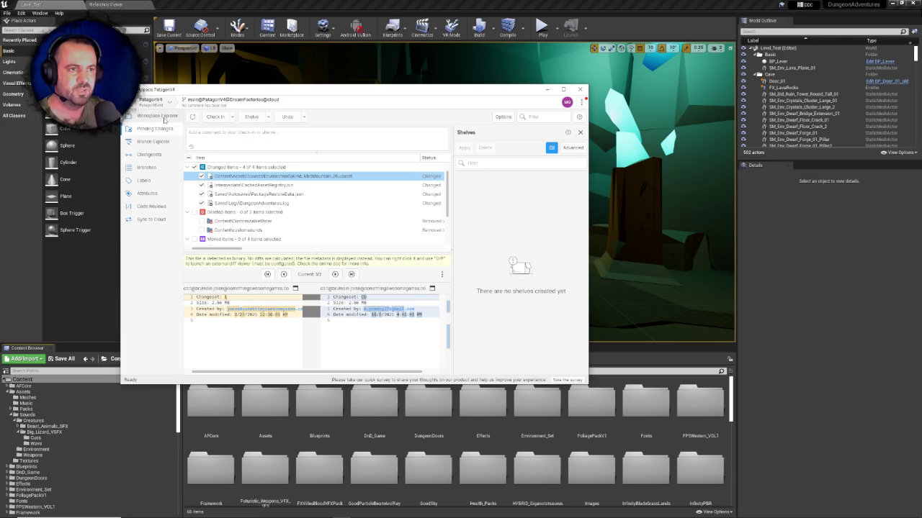
click(160, 117)
click(225, 118)
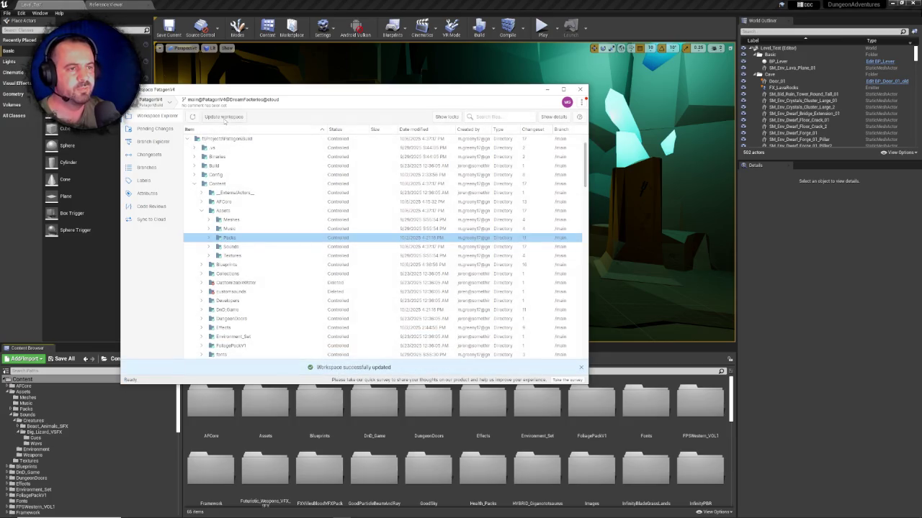
- Check in the changes, including deleted and moved items, with a comment about moving custom sounds
click(152, 130)
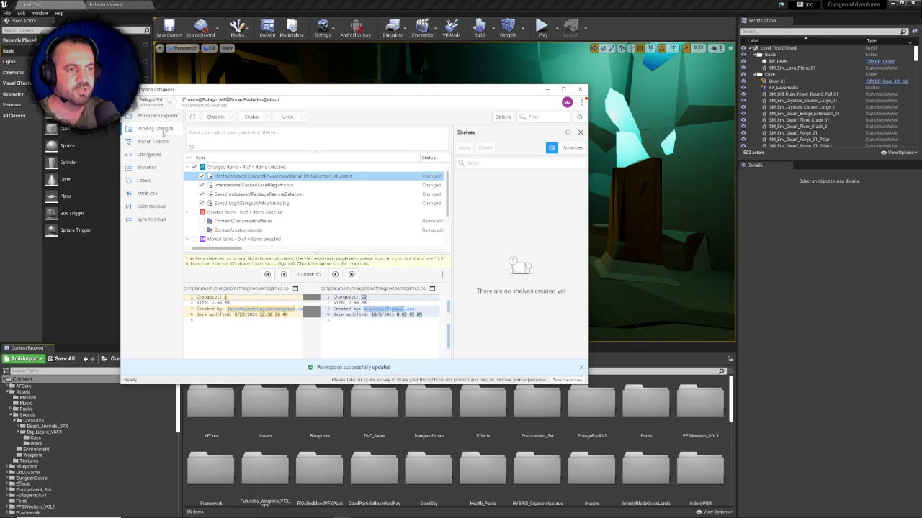
click(195, 212)
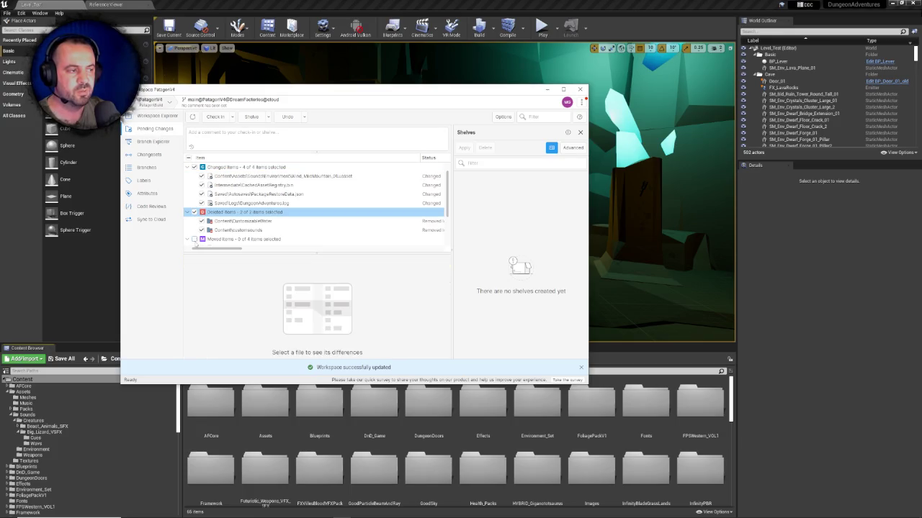
click(194, 238)
scroll(300, 216, up, 2)
click(244, 134)
text(Moved custom sound assets into new Sounds folder)
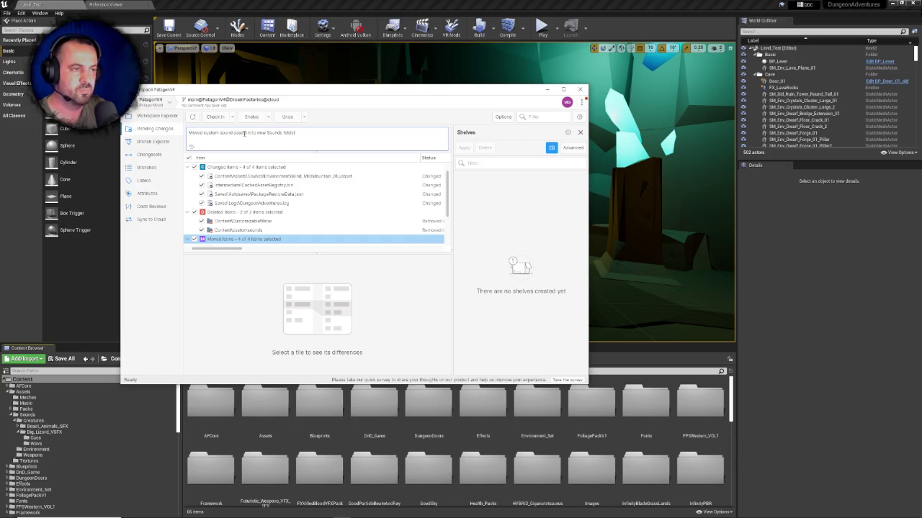
key(ctrl+a)
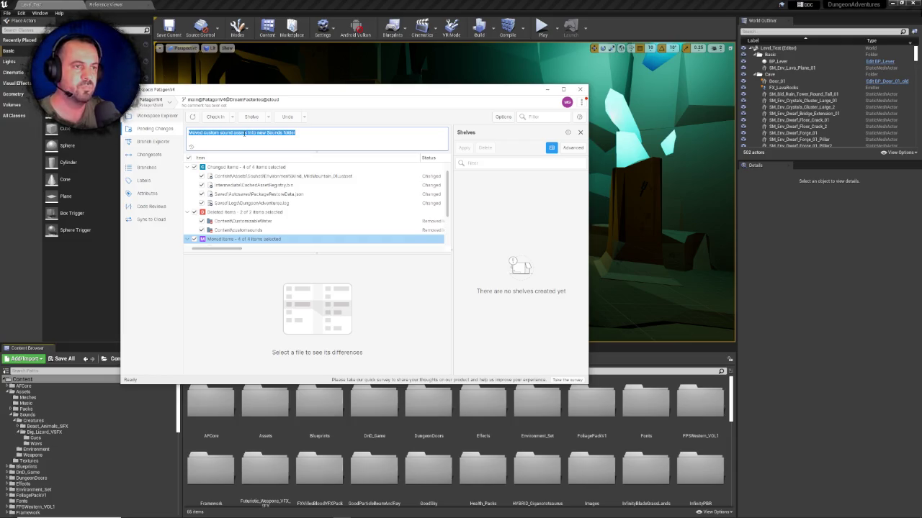
click(213, 121)
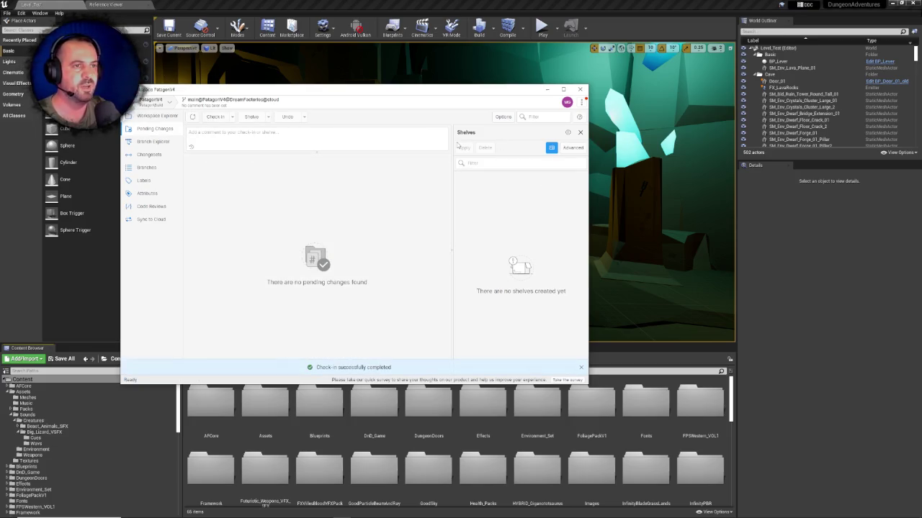
key(alt+Tab)
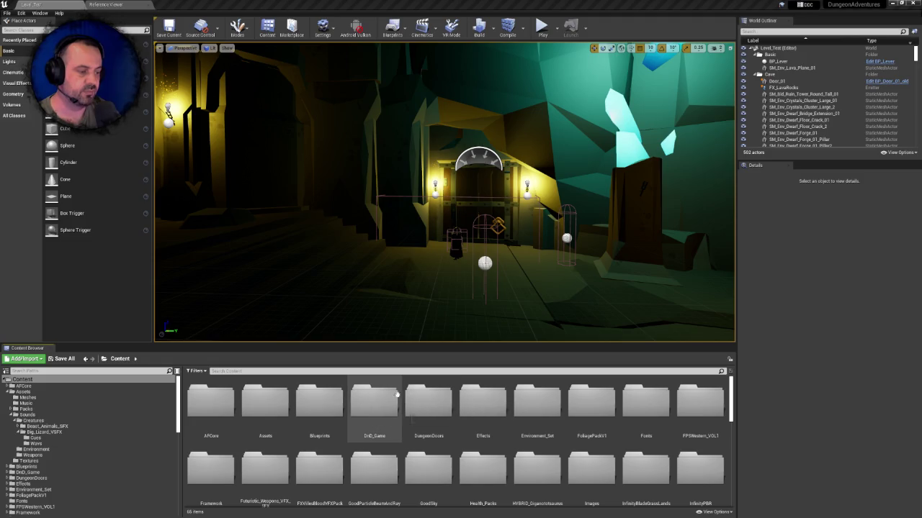
- Browse DnD_Game > Maps > GameLevels > Design_SubLevels down to the caves design Assets folder
double_click(375, 400)
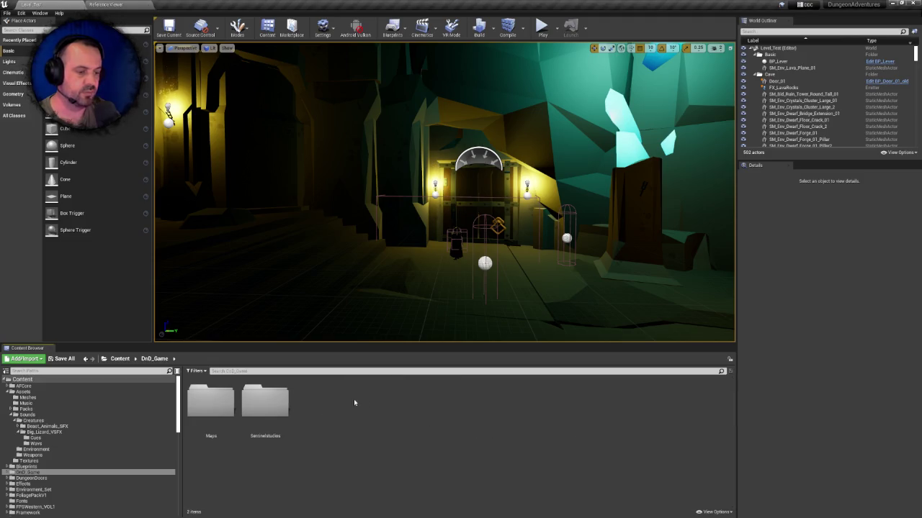
double_click(216, 401)
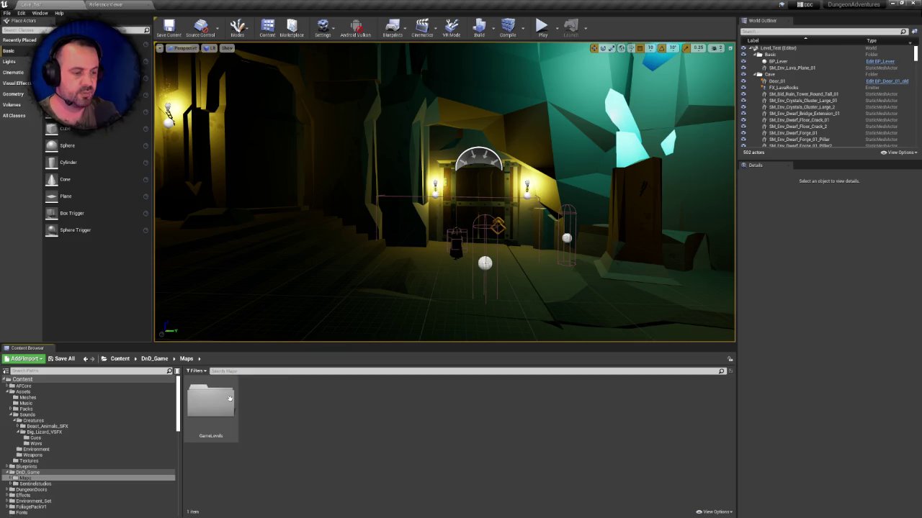
double_click(230, 398)
double_click(230, 398)
double_click(230, 399)
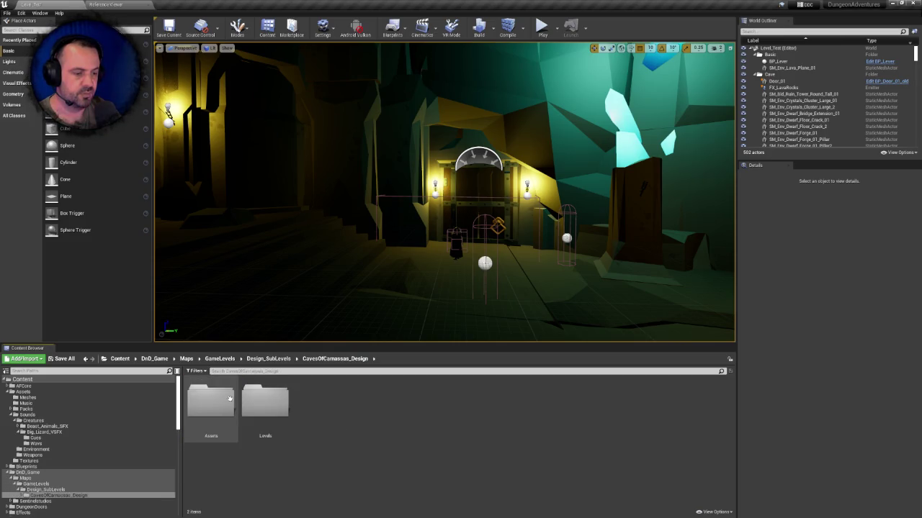
double_click(229, 398)
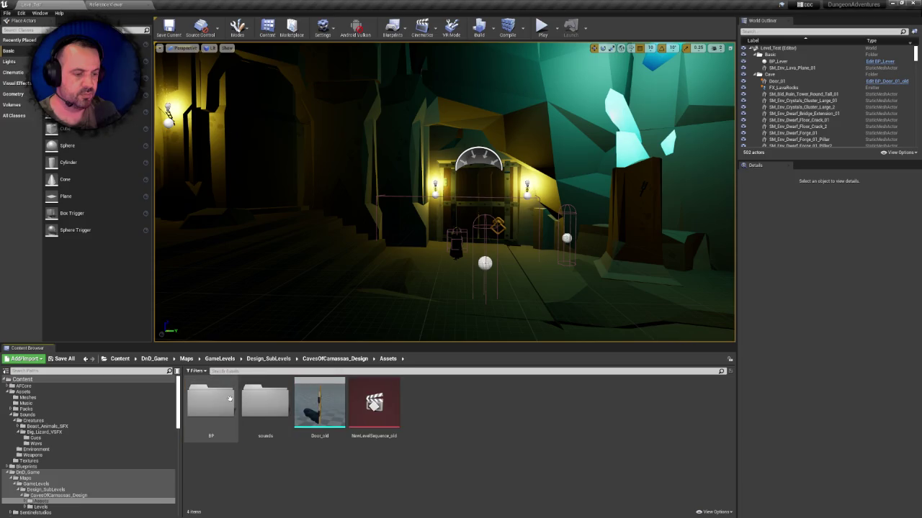
click(335, 359)
- Inspect the Level1B and Level1A folders inside Levels, then return to DnD_Game
double_click(270, 398)
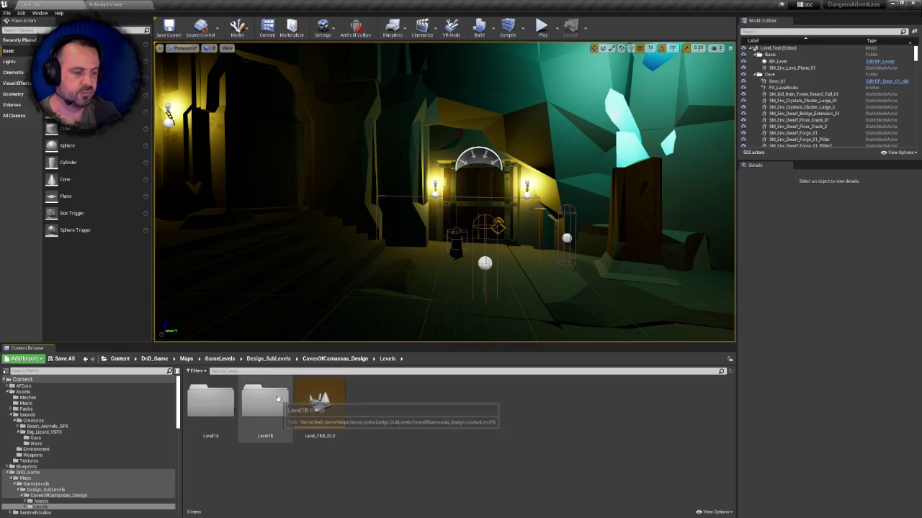
double_click(278, 401)
click(387, 359)
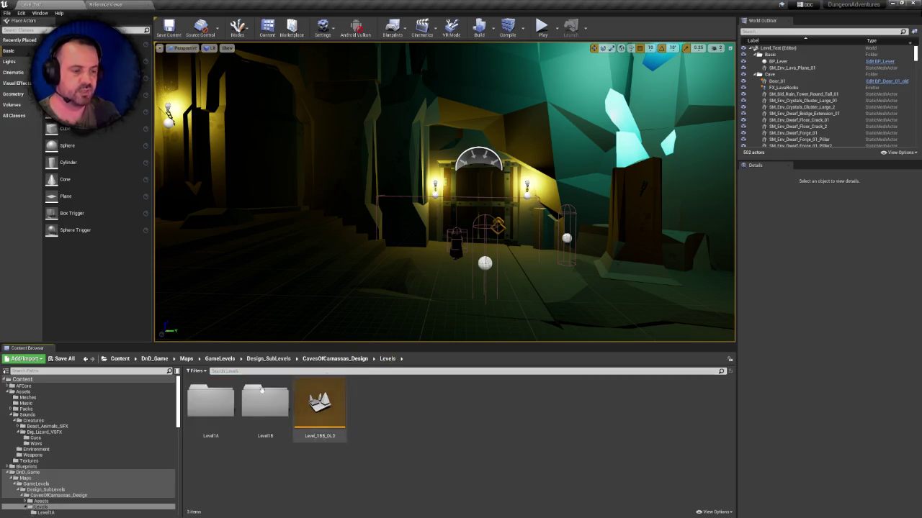
double_click(211, 403)
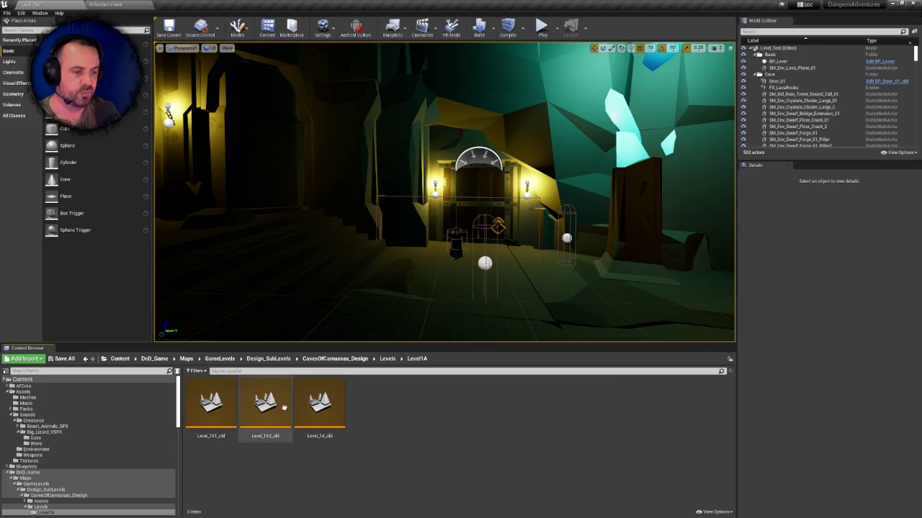
click(154, 359)
- Attempt to delete the Maps folder in DnD_Game, then cancel since its assets are still referenced
click(261, 403)
click(216, 402)
key(Delete)
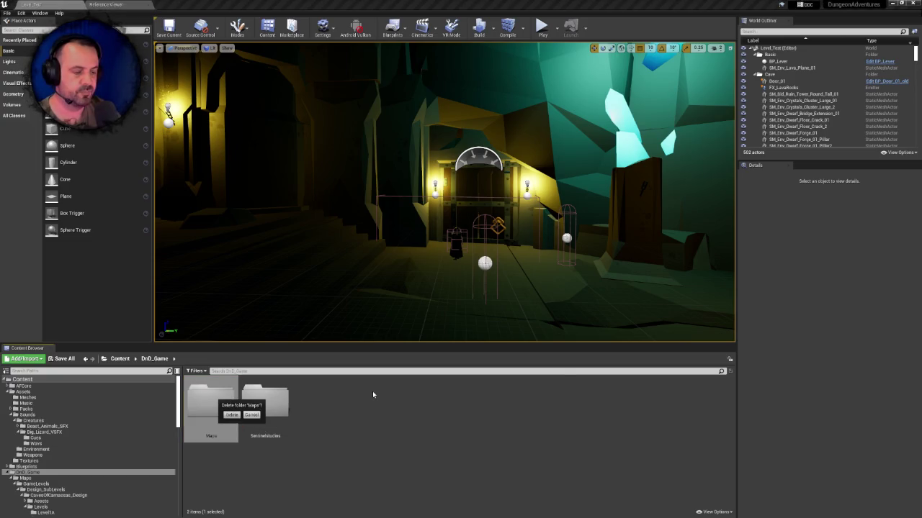
key(Return)
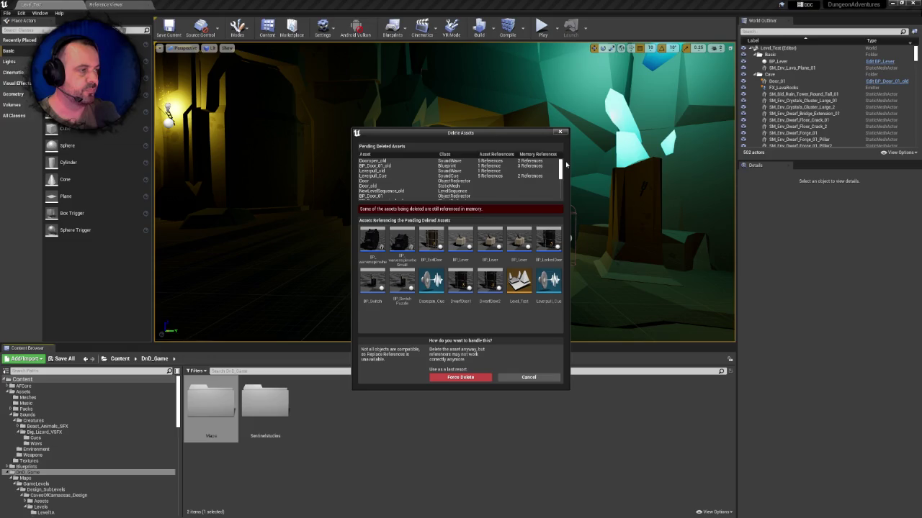
scroll(504, 180, down, 5)
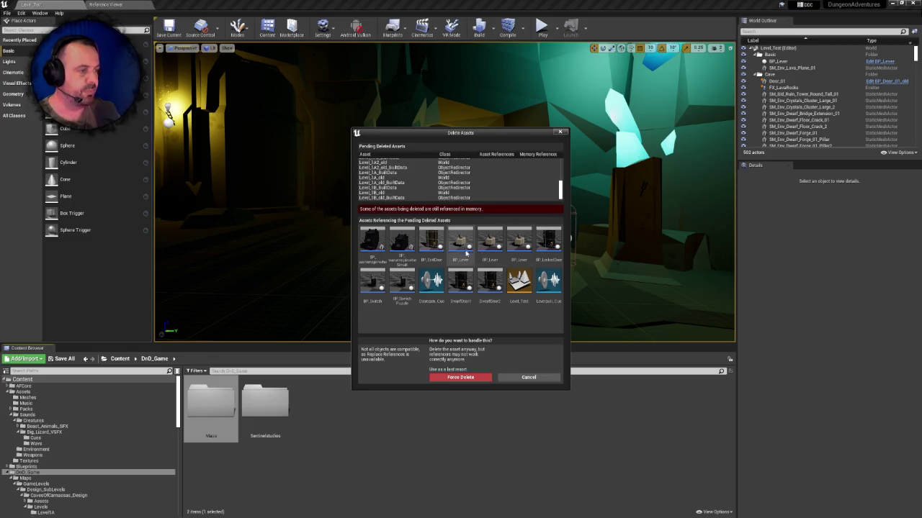
click(526, 378)
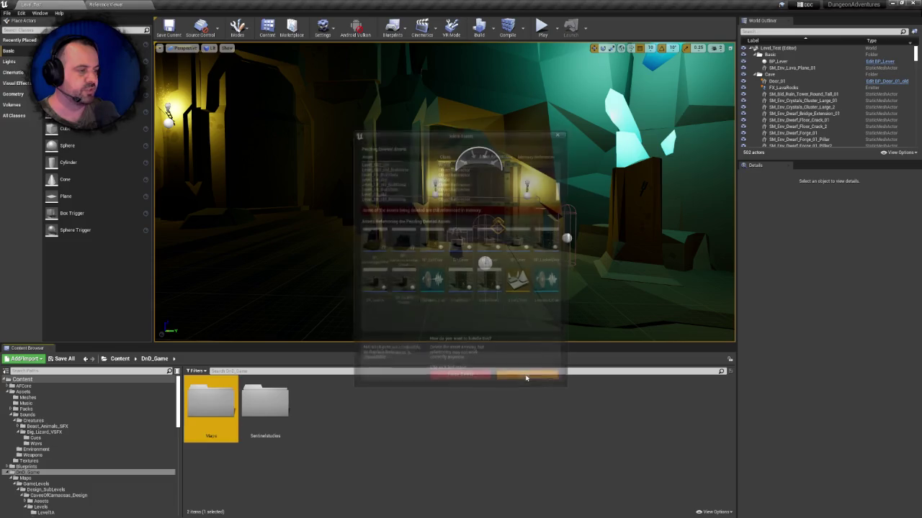
double_click(211, 403)
- Navigate to the caves design folder and review its Levels and Assets subfolders
double_click(216, 400)
double_click(218, 397)
double_click(216, 399)
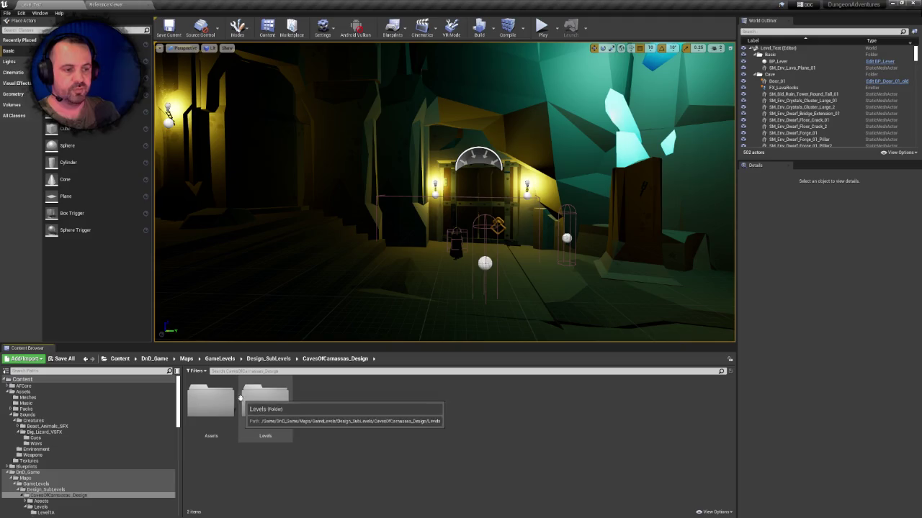
double_click(241, 398)
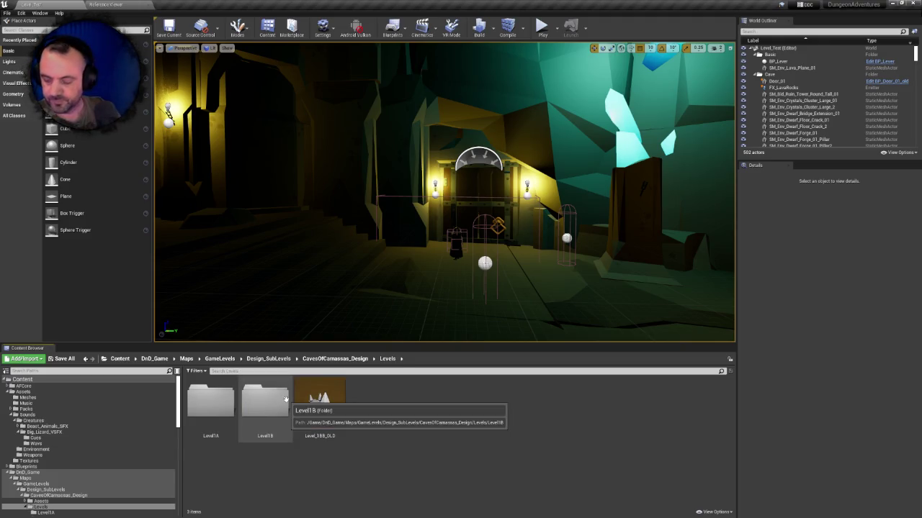
click(335, 358)
double_click(210, 401)
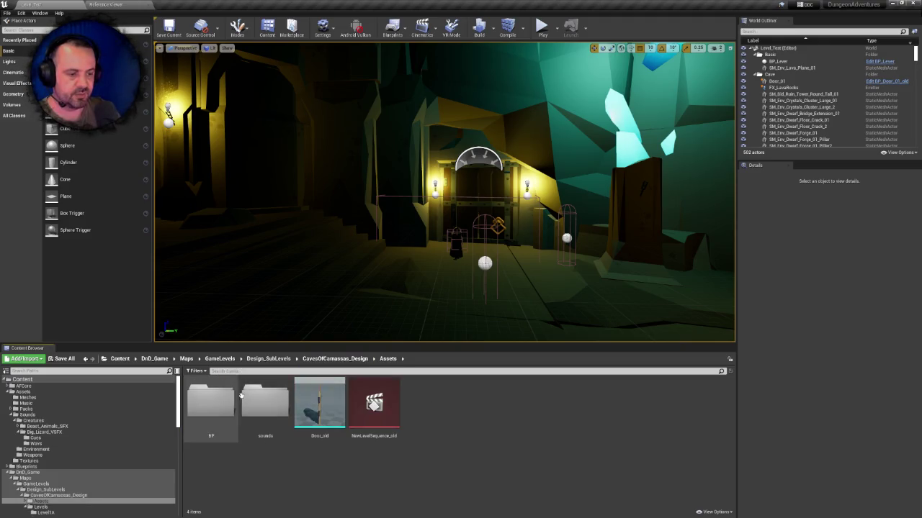
click(336, 358)
- Delete the Levels folder along with its old level assets
click(268, 399)
key(Delete)
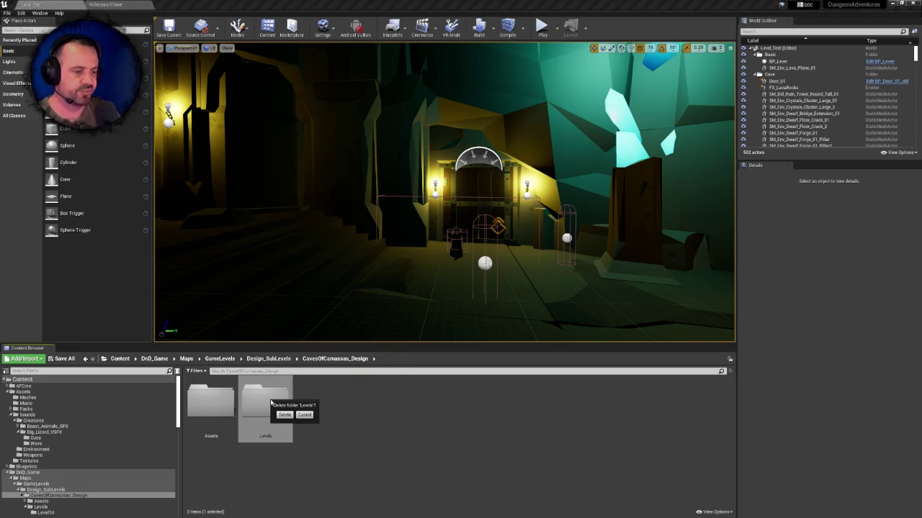
click(286, 415)
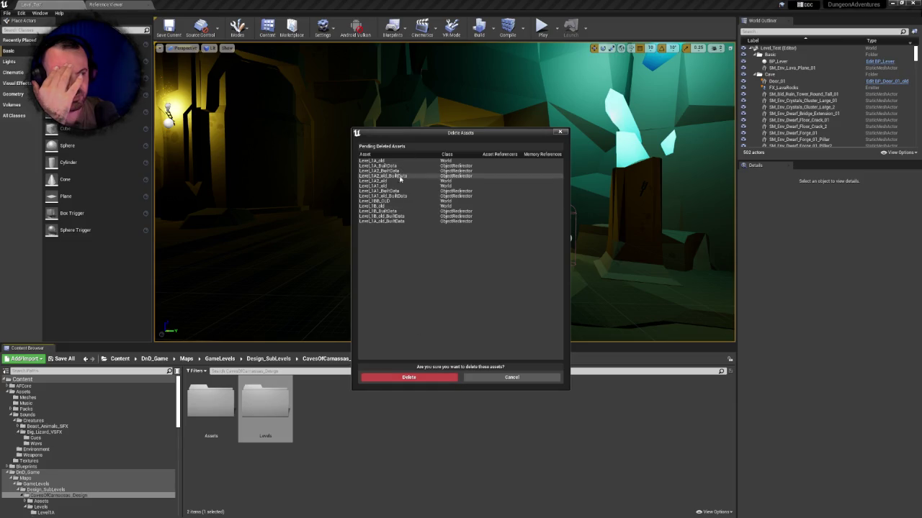
click(408, 377)
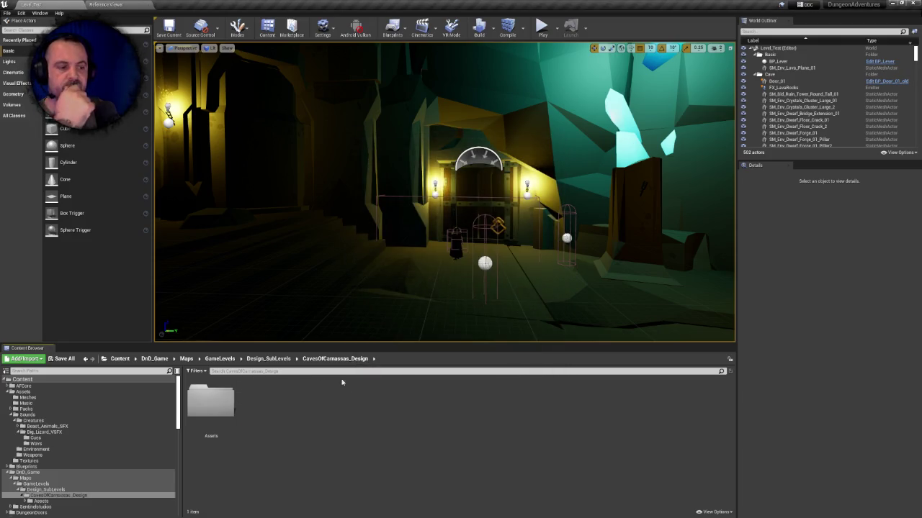
- Delete NewLevelSequence_old from the caves design Assets folder
double_click(211, 401)
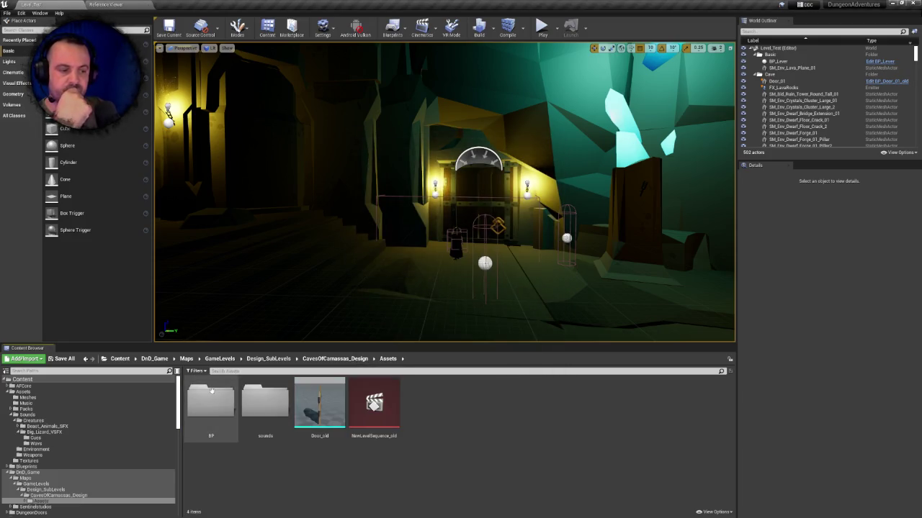
click(389, 394)
key(Delete)
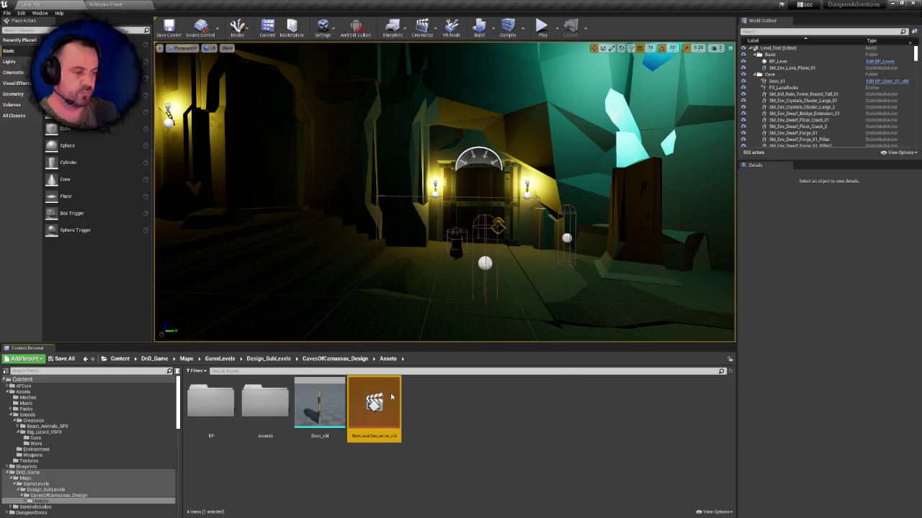
click(419, 377)
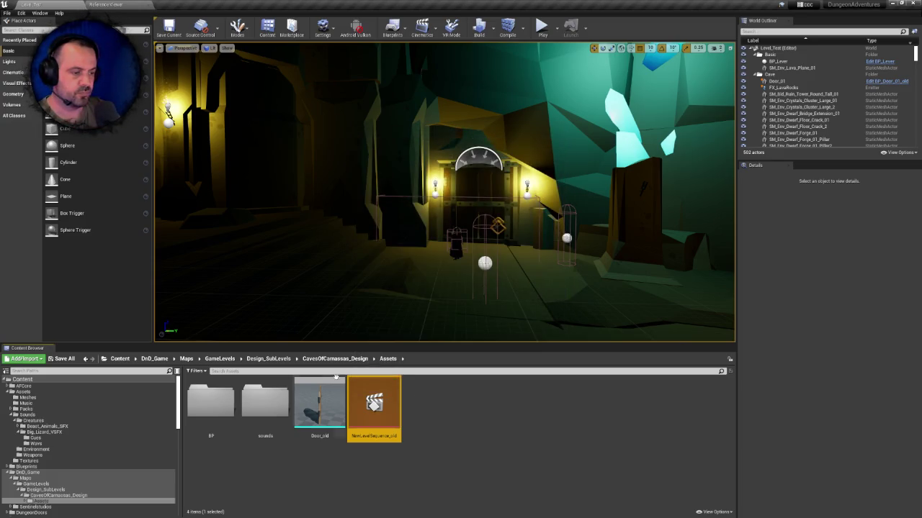
- Try deleting Door_old, check its redirector reference, and cancel the deletion
click(319, 403)
key(Delete)
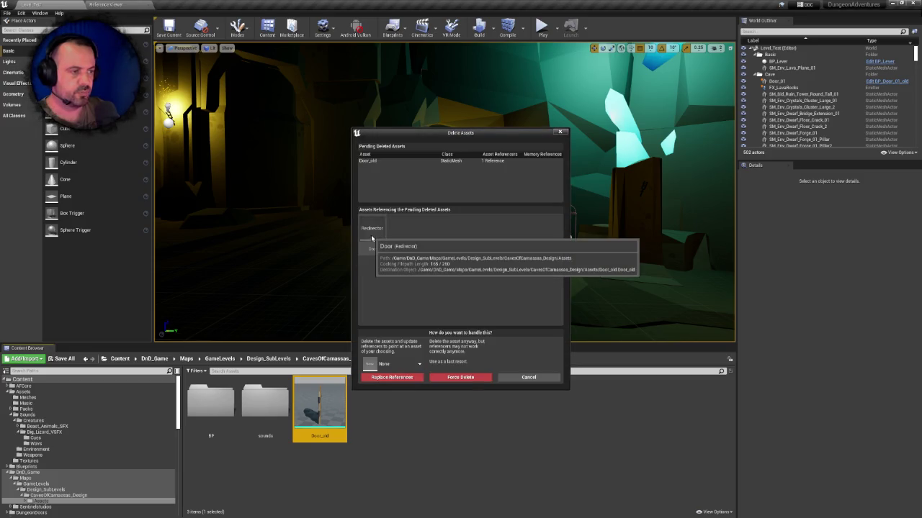
click(372, 238)
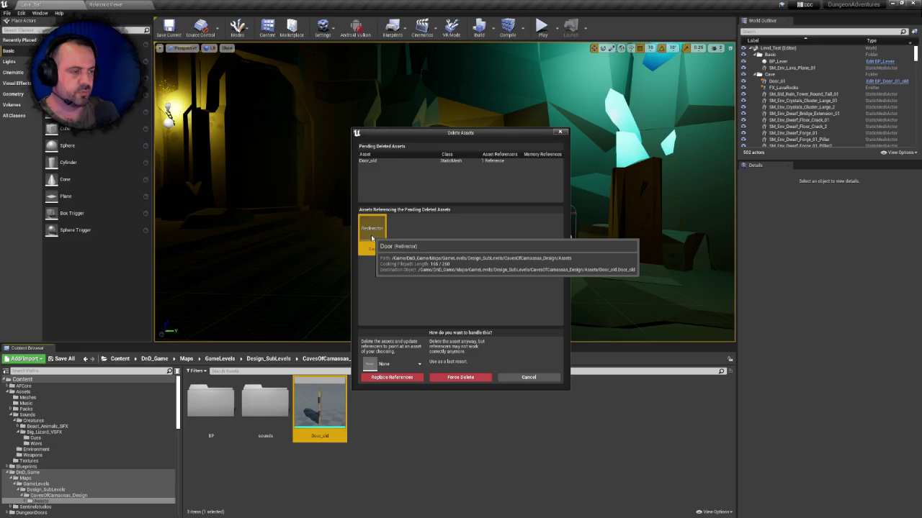
click(441, 290)
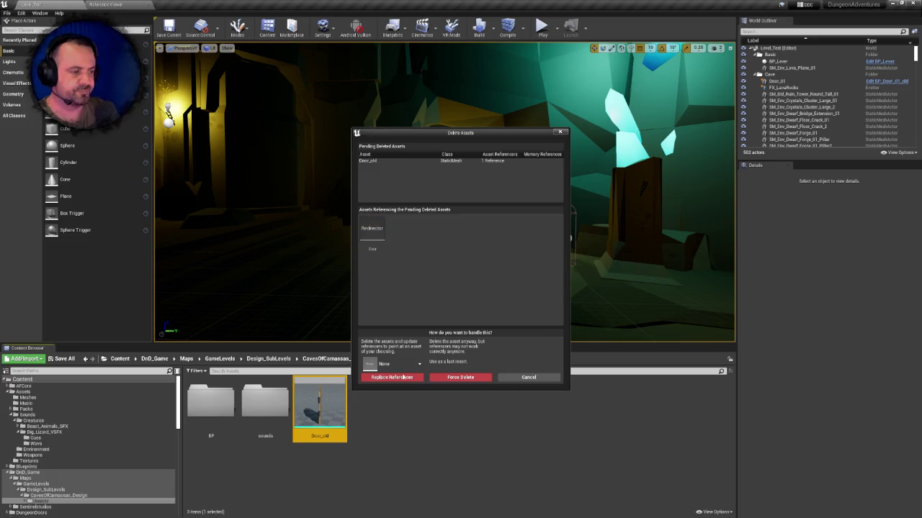
click(540, 377)
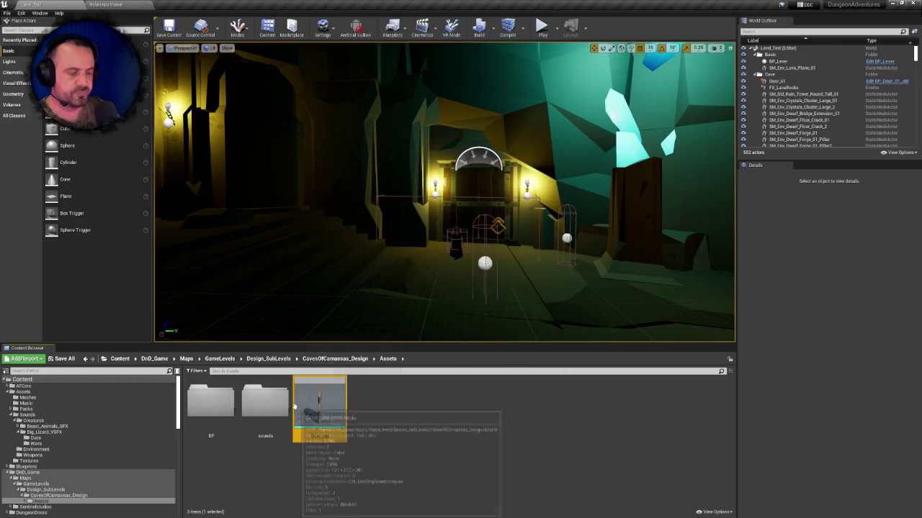
double_click(265, 404)
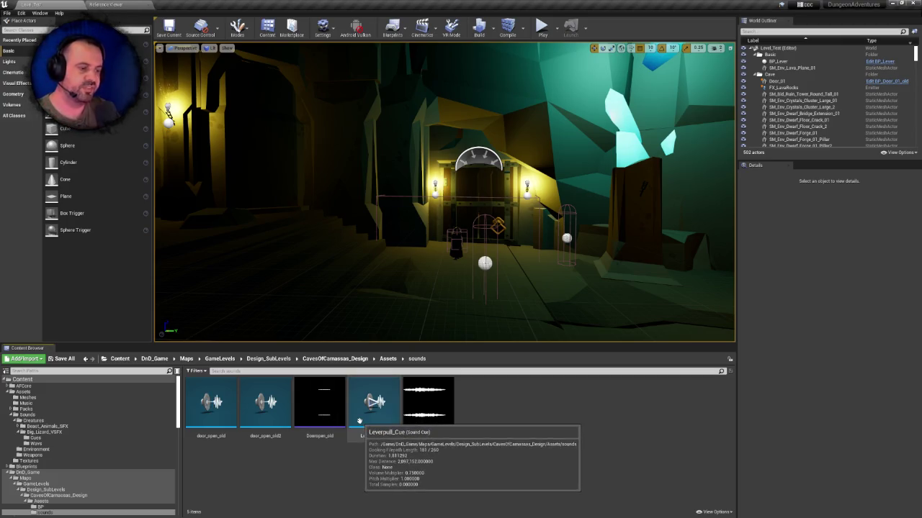
click(265, 404)
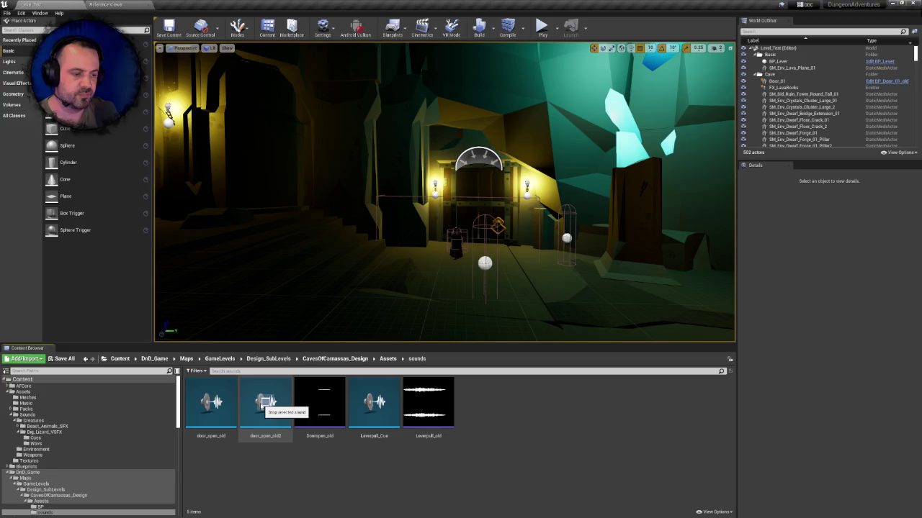
click(319, 402)
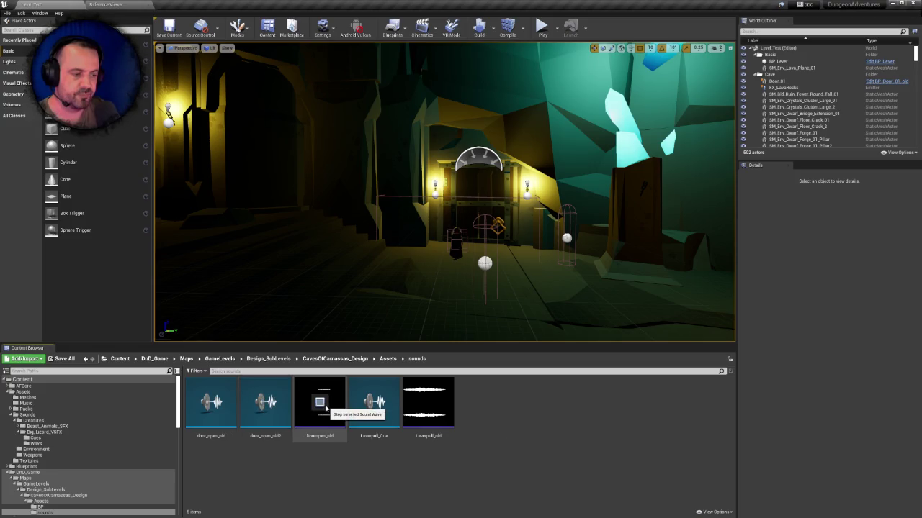
click(371, 407)
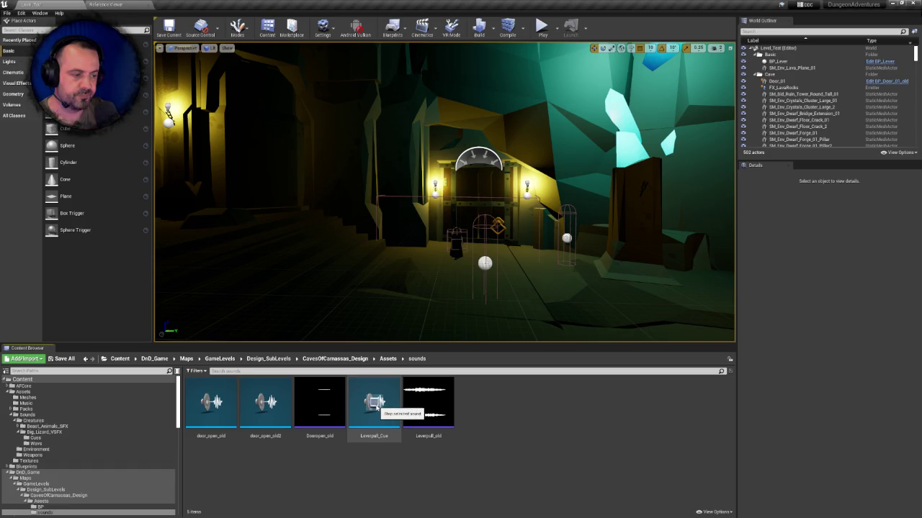
click(427, 403)
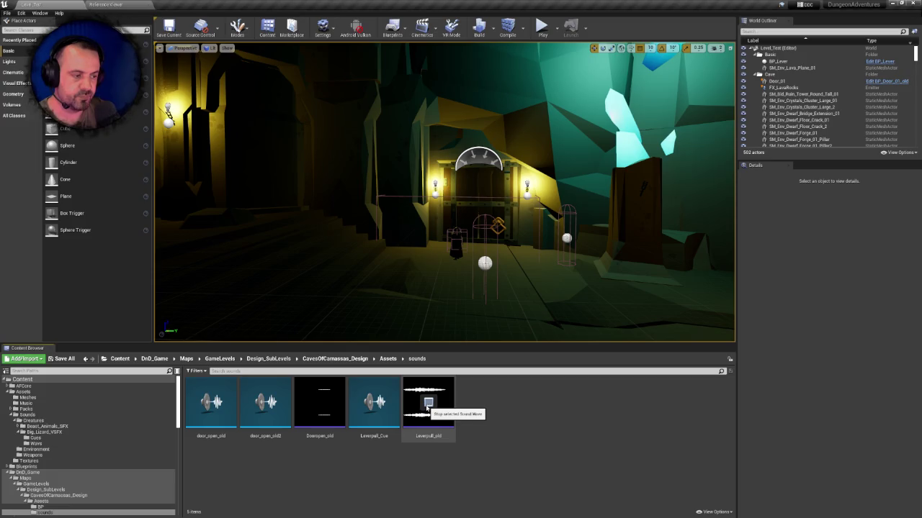
click(374, 405)
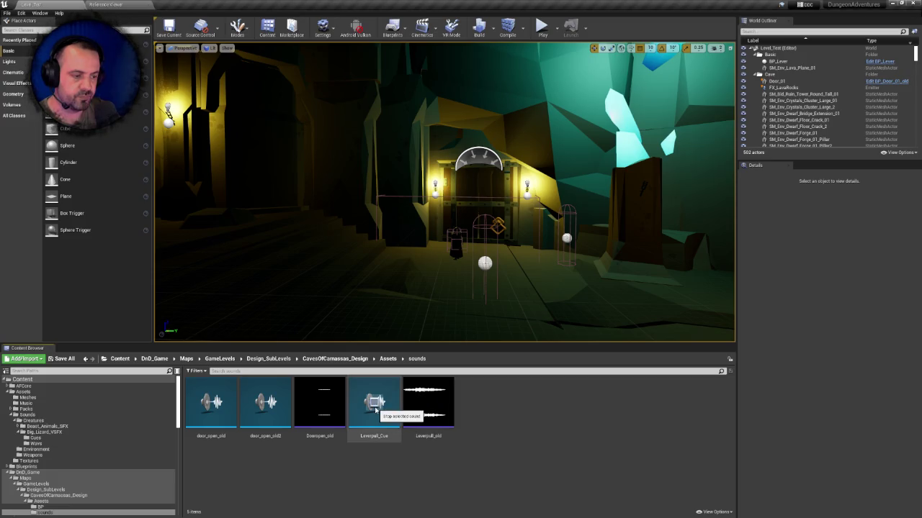
click(319, 407)
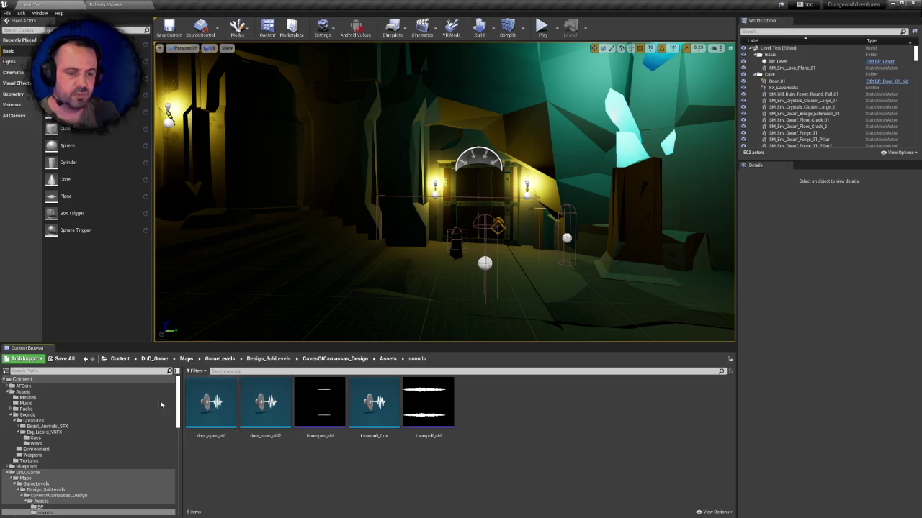
click(41, 449)
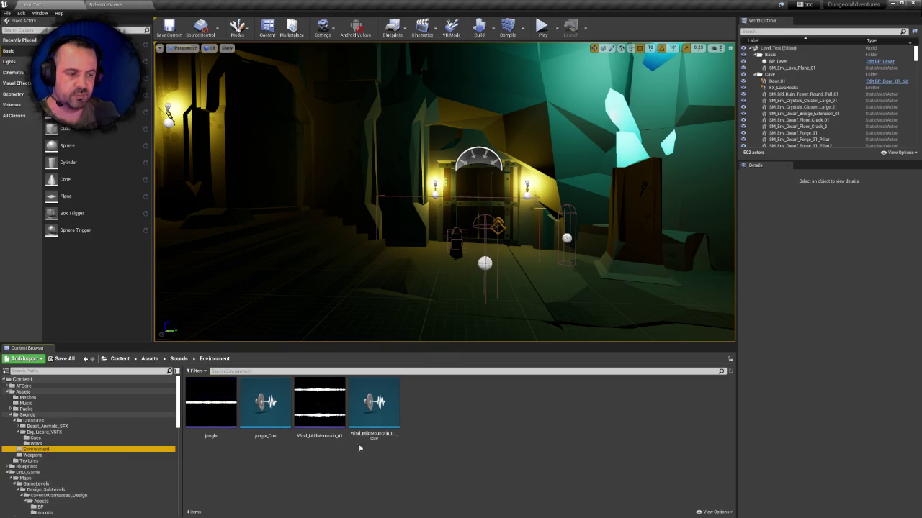
- Create a new folder named Ambient inside Sounds/Environment
click(211, 403)
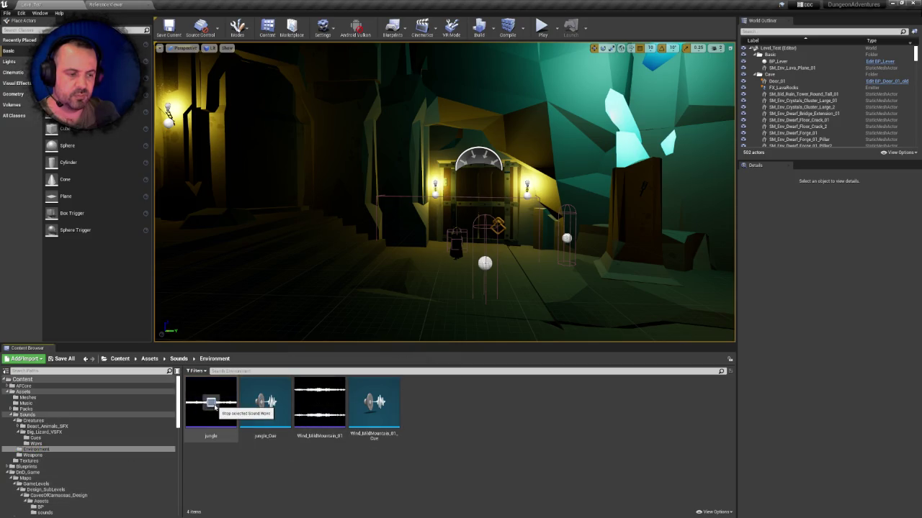
right_click(440, 432)
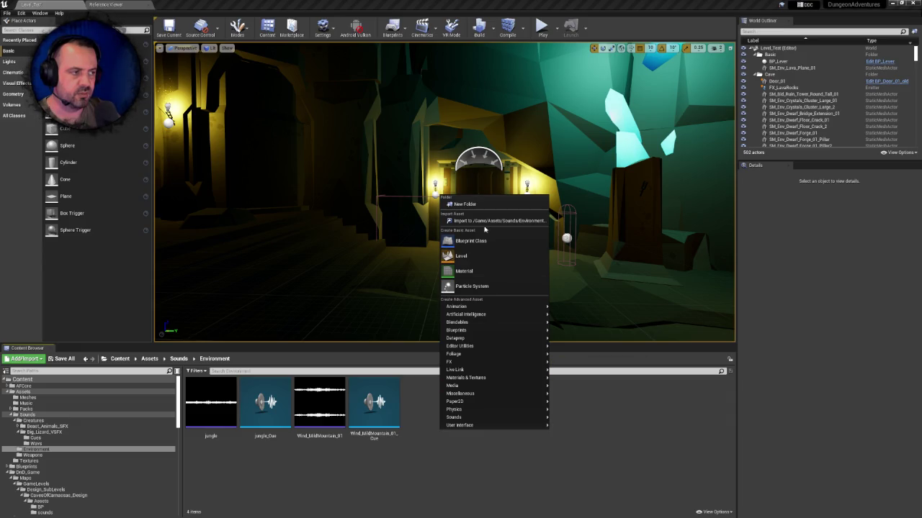
click(468, 206)
text(Amb)
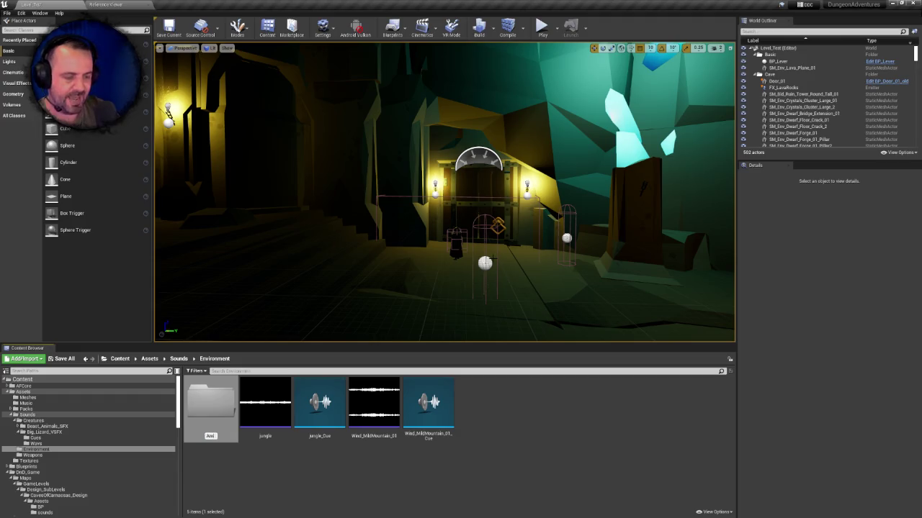
text(ient)
key(Return)
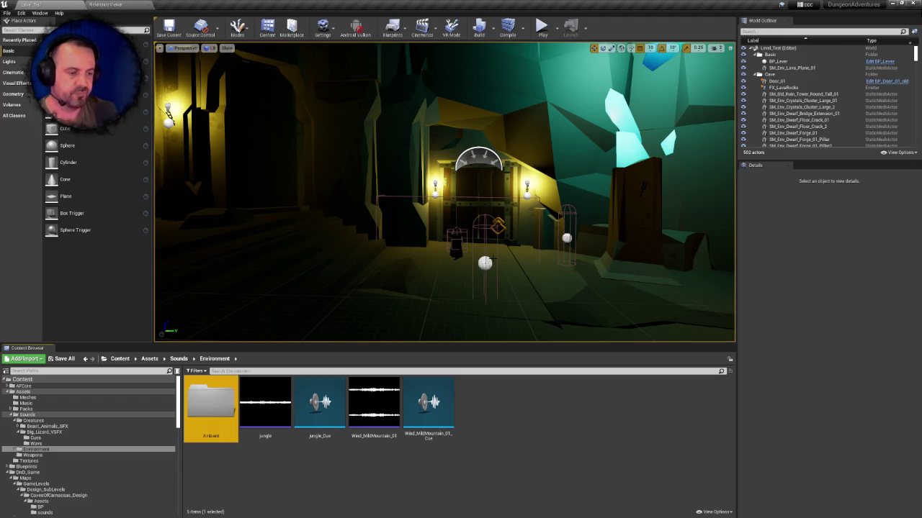
- Move the four jungle and Wind_MildMountain_01 sounds into the Ambient folder
click(273, 389)
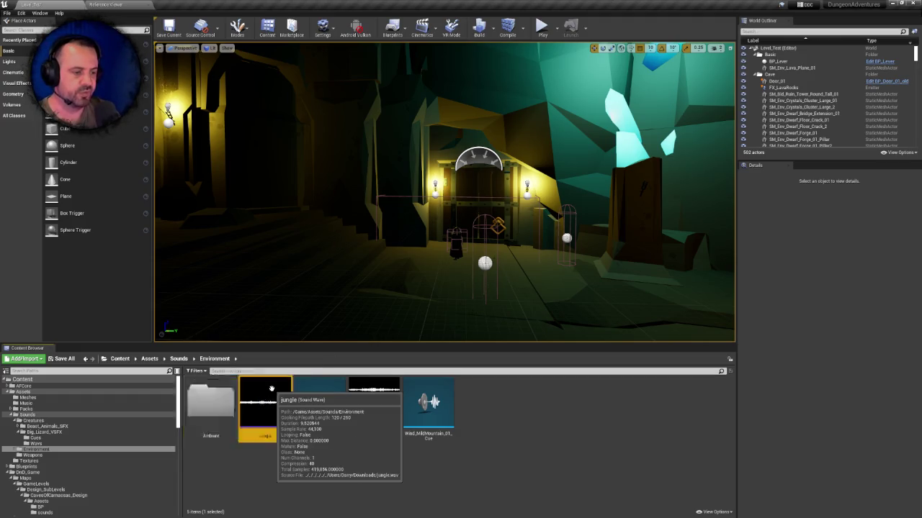
shift+click(426, 400)
drag(281, 386, 216, 404)
click(232, 413)
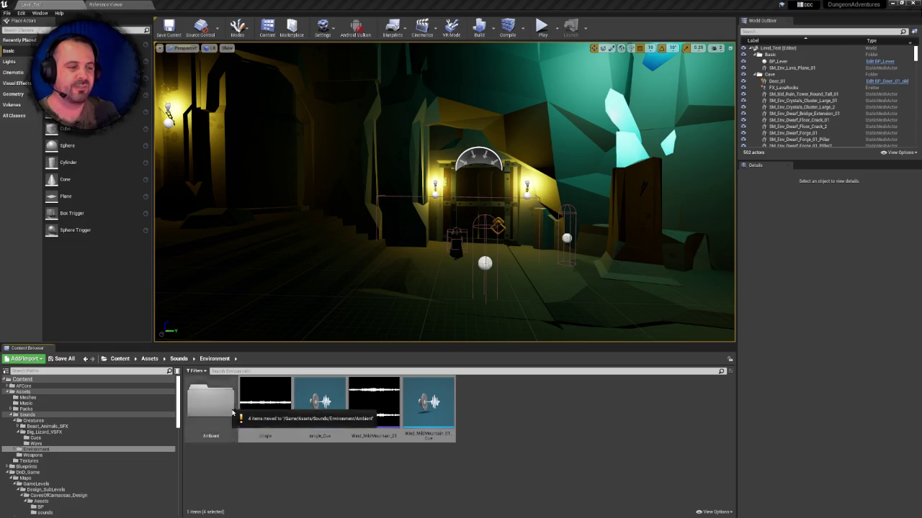
- Create a folder named Objects next to Ambient in Assets/Sounds/Environment
right_click(280, 419)
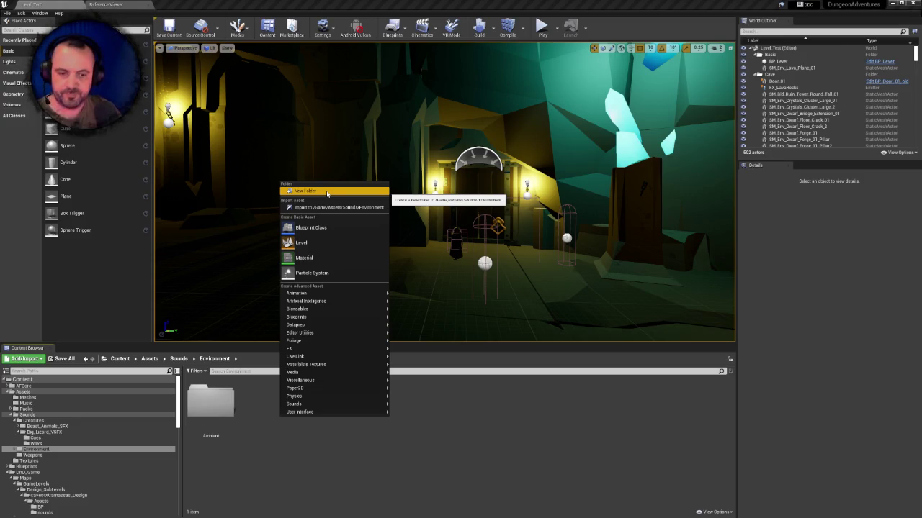
click(331, 192)
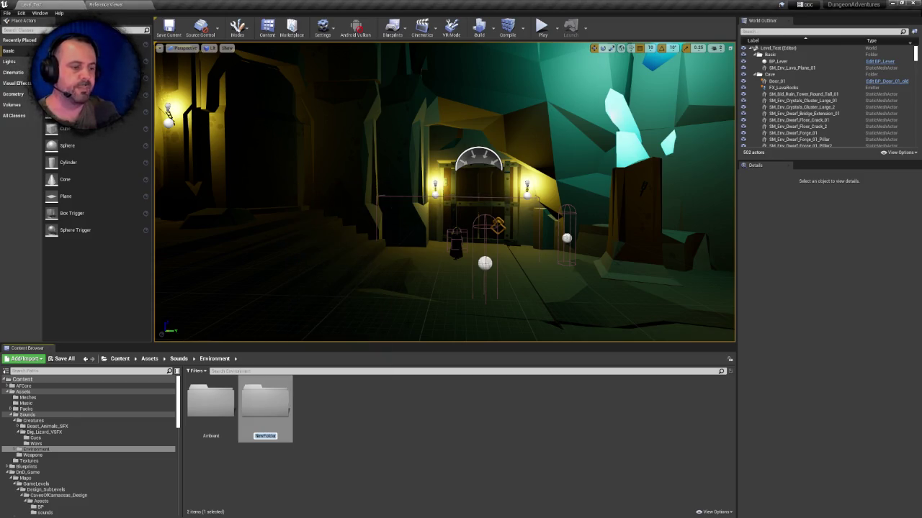
text(Objects)
key(Return)
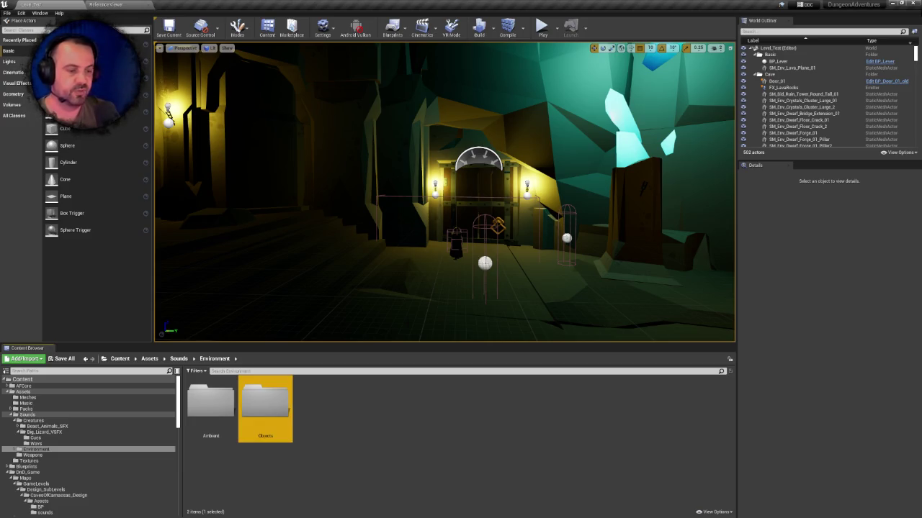
scroll(43, 468, down, 1)
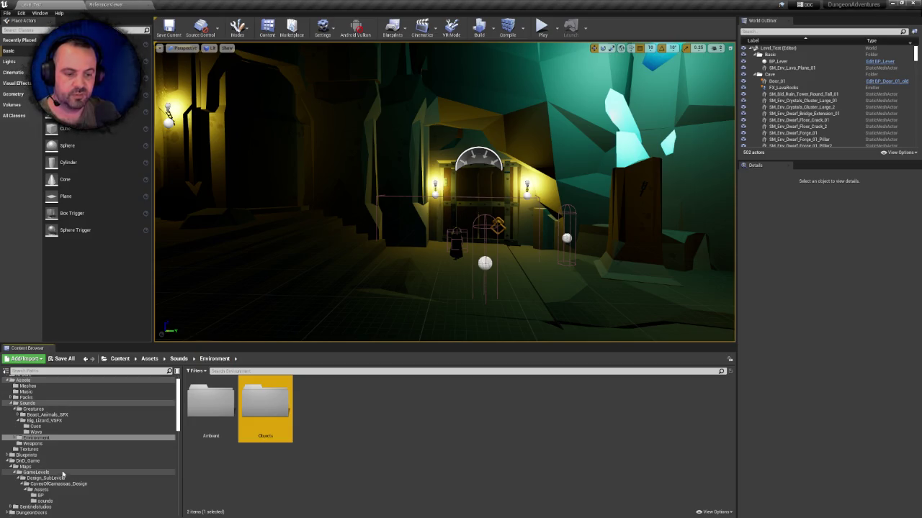
- Move all five old door and lever sounds from the caves level's sounds folder into Environment/Objects
click(49, 502)
click(216, 406)
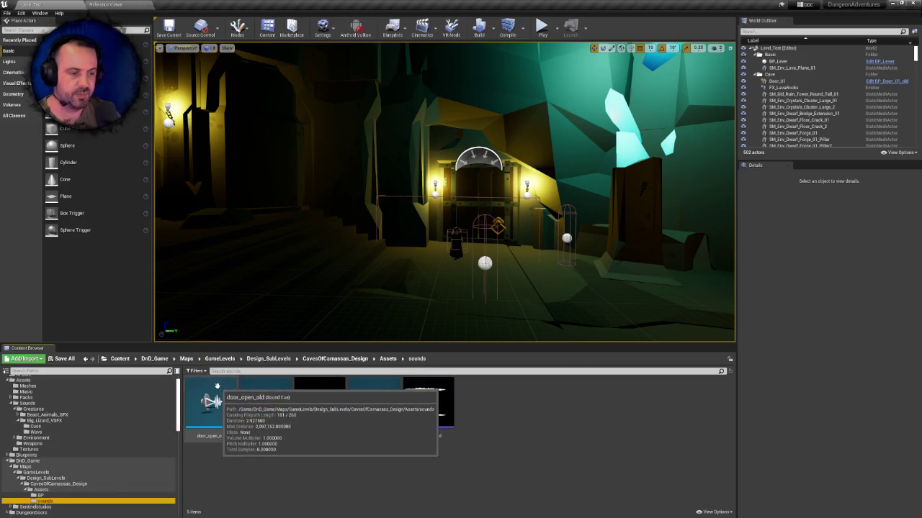
shift+click(430, 380)
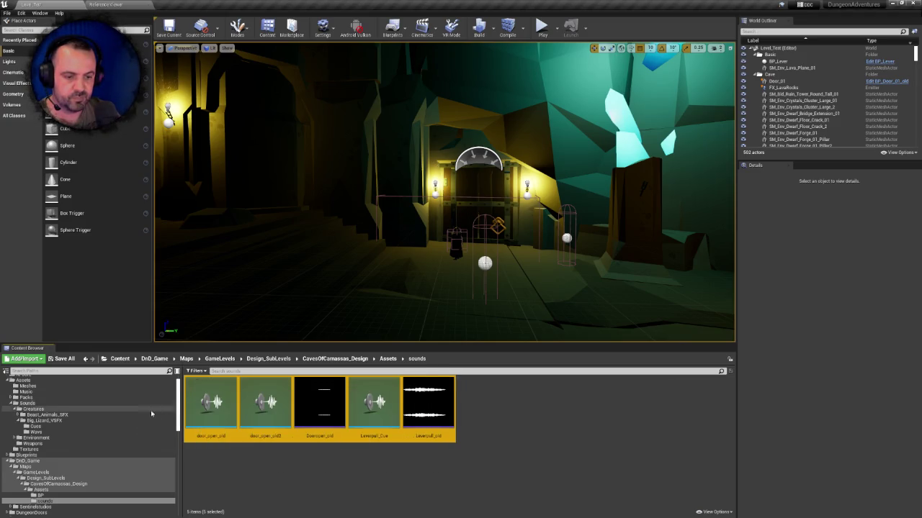
click(19, 437)
mouse_move(209, 403)
mouse_down()
mouse_move(184, 382)
mouse_move(40, 449)
mouse_up()
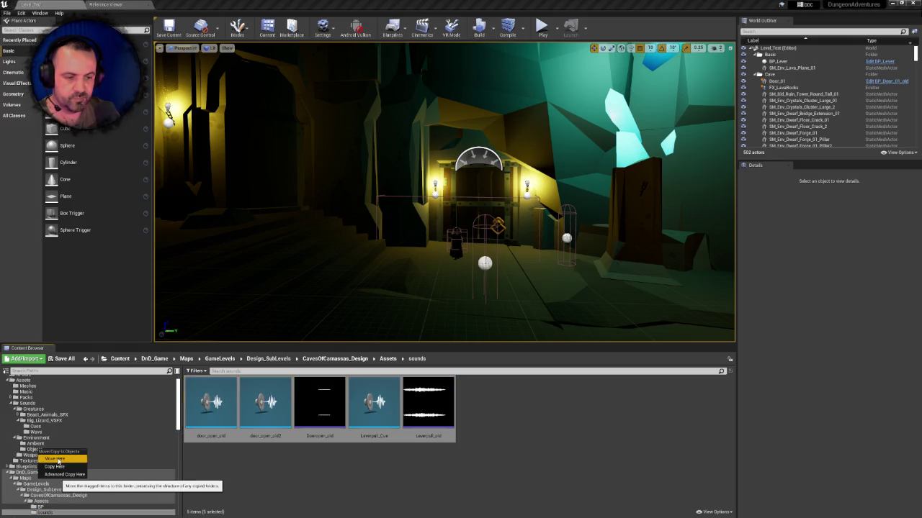
click(58, 460)
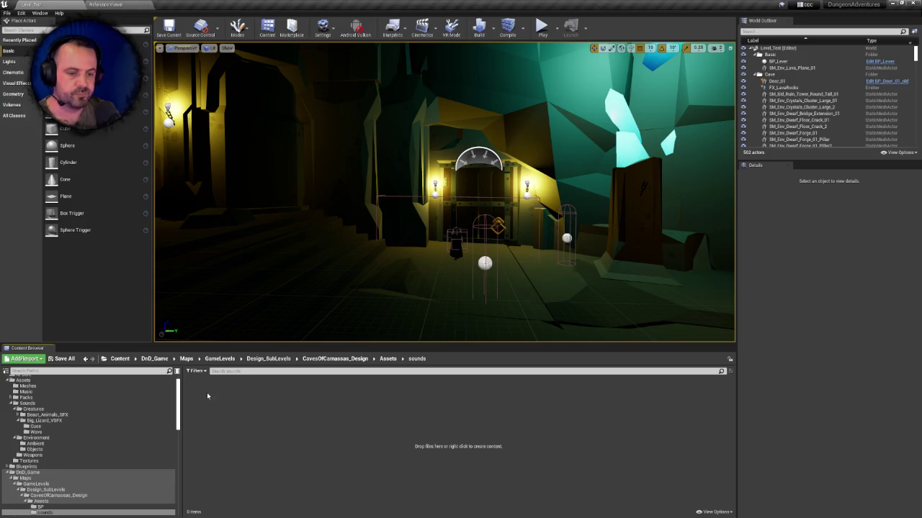
click(27, 467)
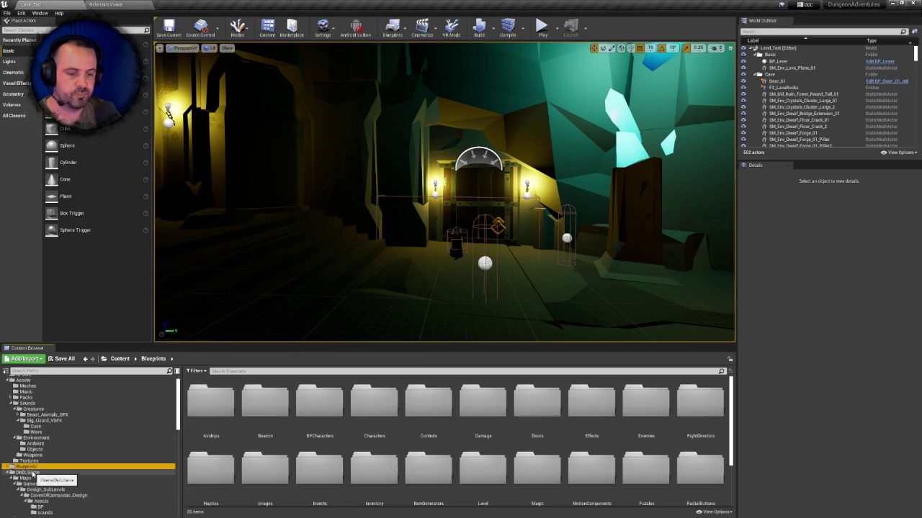
- Navigate to DnD_Game's CavesOfCamassas_Design Assets/BP folder
click(27, 472)
scroll(37, 484, down, 1)
click(39, 485)
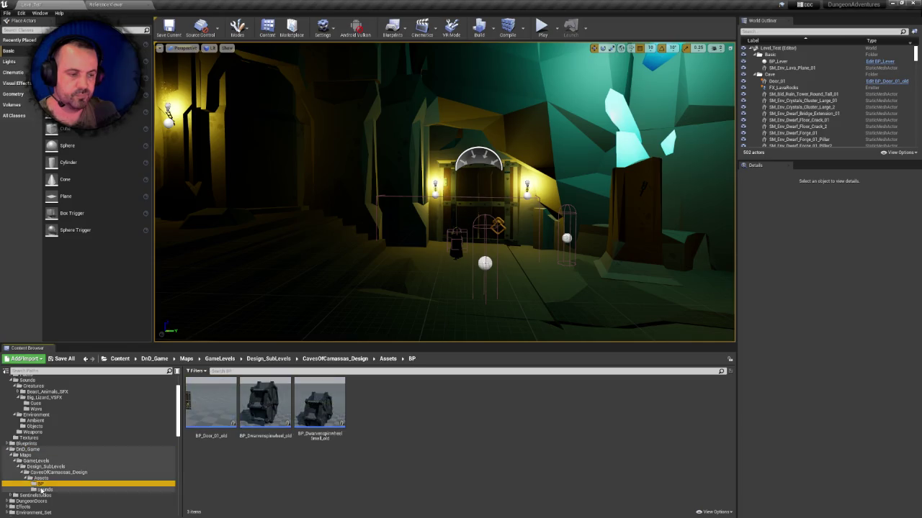
click(42, 489)
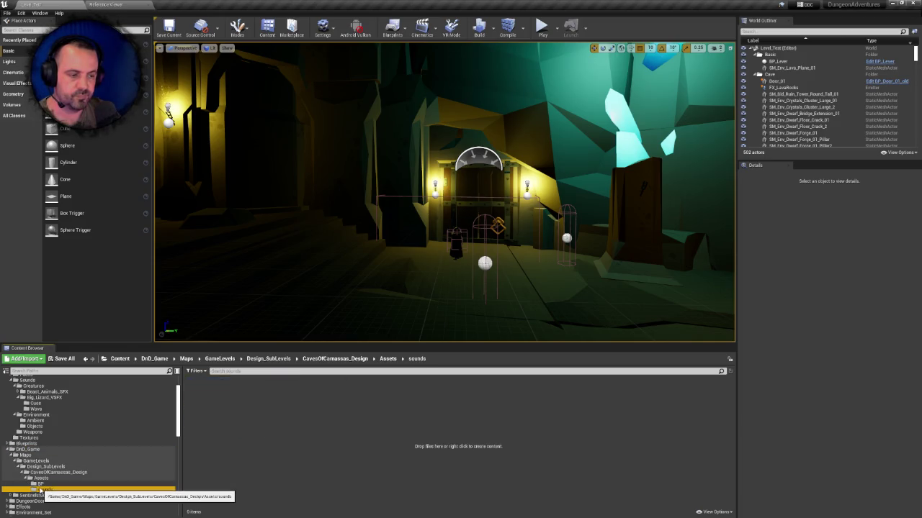
click(44, 489)
click(40, 483)
- Attempt to delete BP_Door_01_old, see its Level_Test reference, cancel, and select the Door_01 actor
click(208, 424)
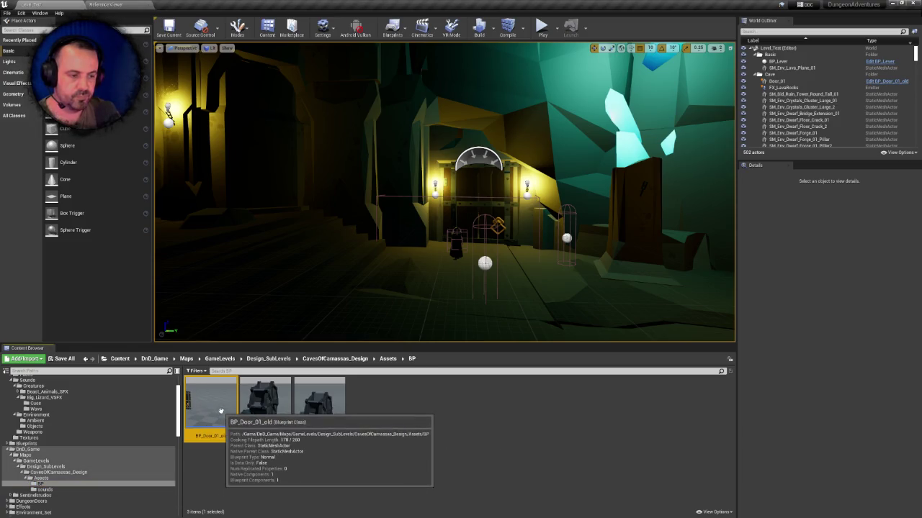
key(Delete)
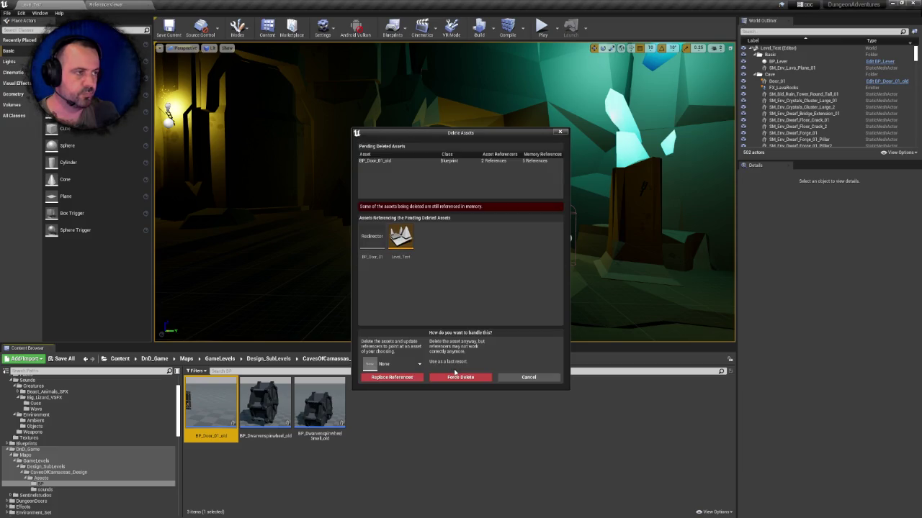
mouse_move(410, 249)
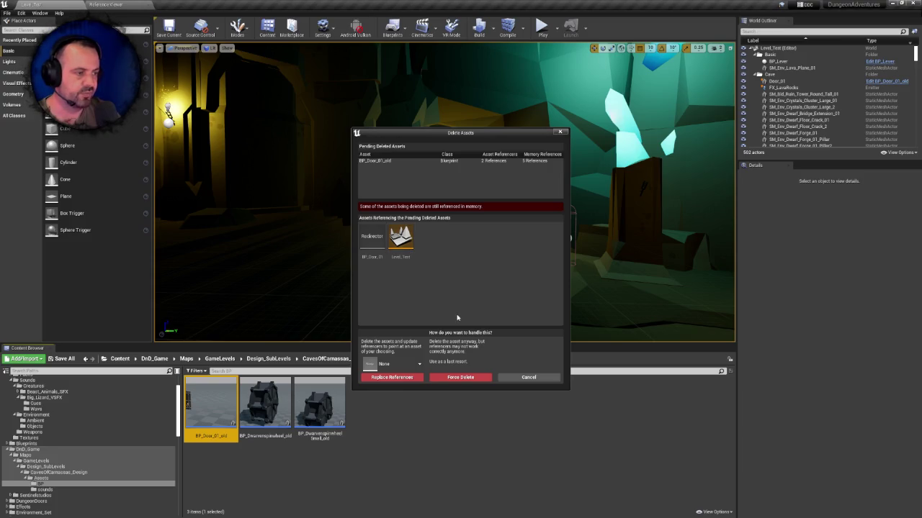
click(528, 377)
click(776, 81)
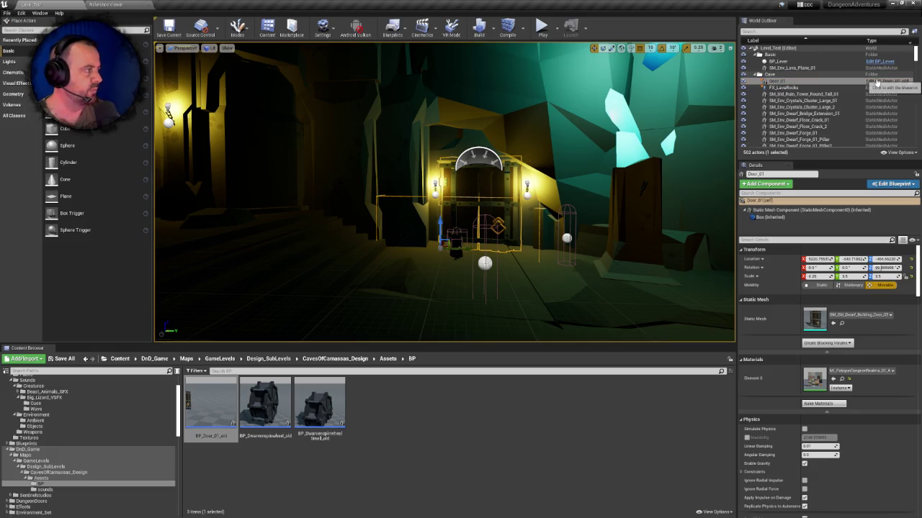
drag(375, 288, 428, 256)
click(263, 409)
ctrl+click(315, 394)
key(Delete)
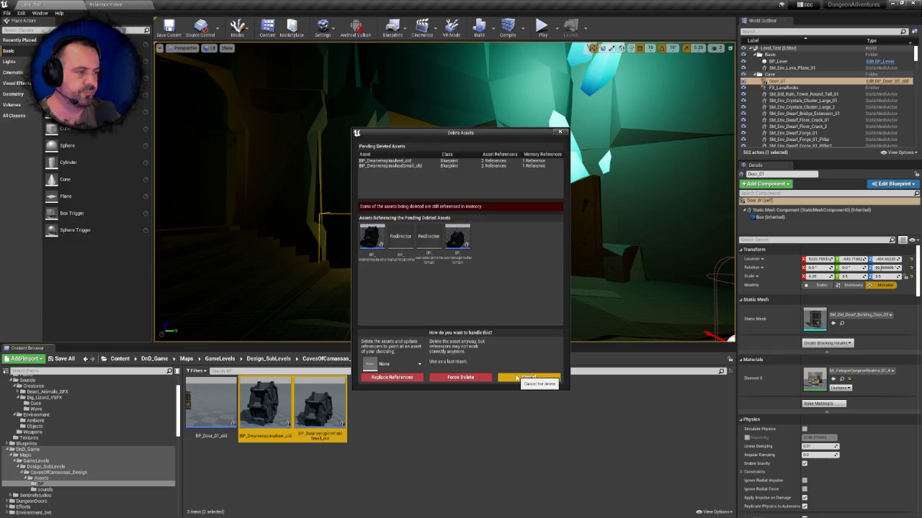
click(517, 378)
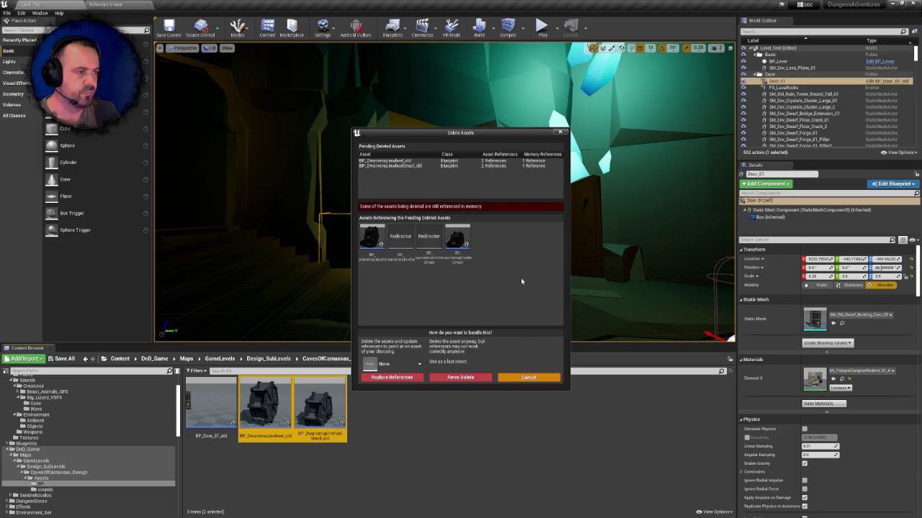
mouse_move(427, 242)
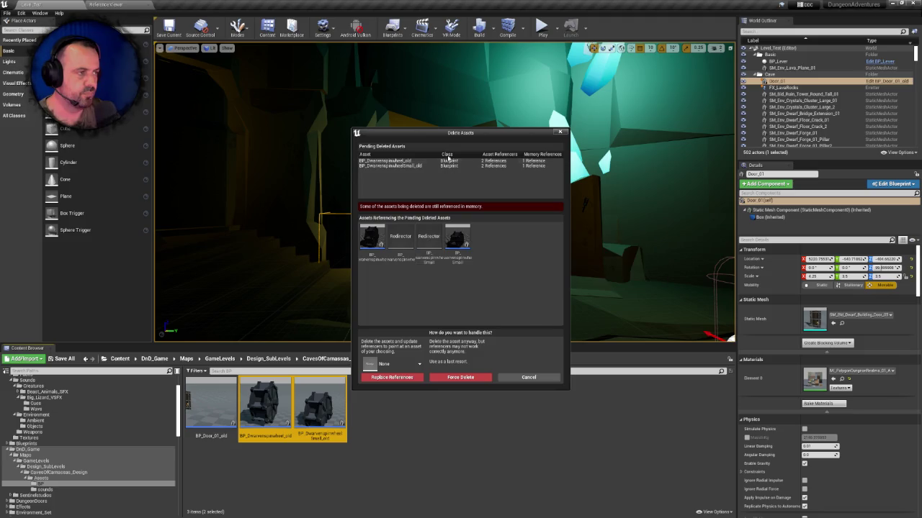
click(520, 378)
click(326, 397)
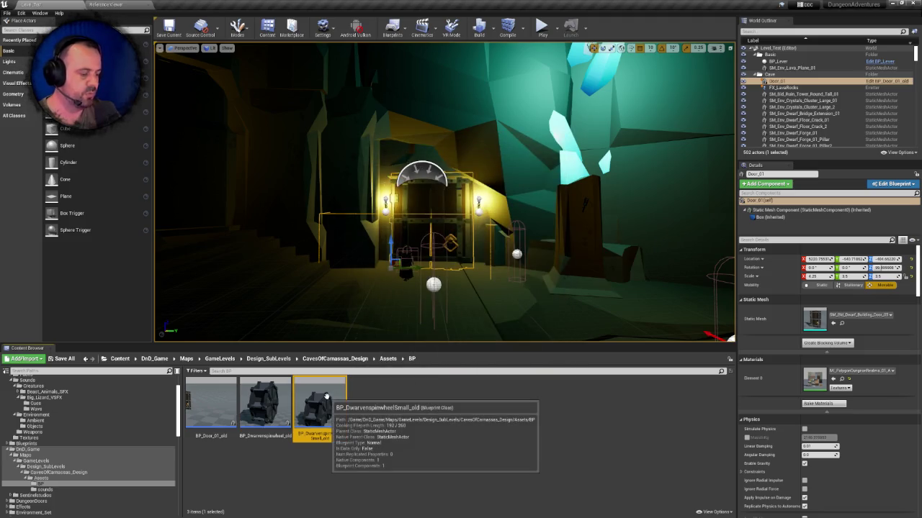
key(Delete)
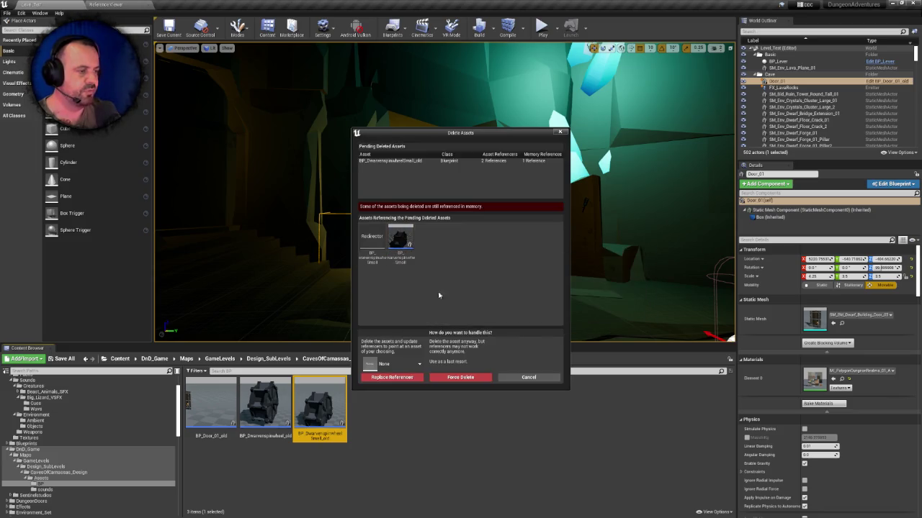
click(529, 377)
click(280, 388)
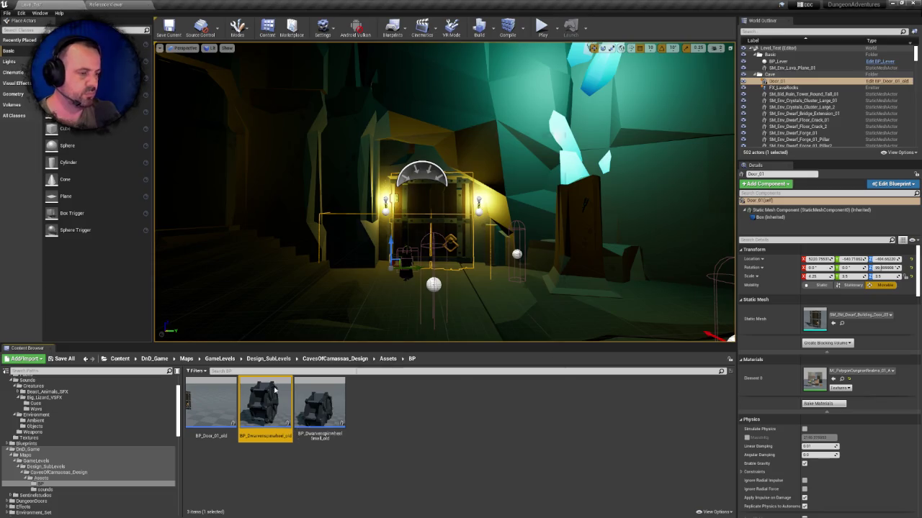
key(Delete)
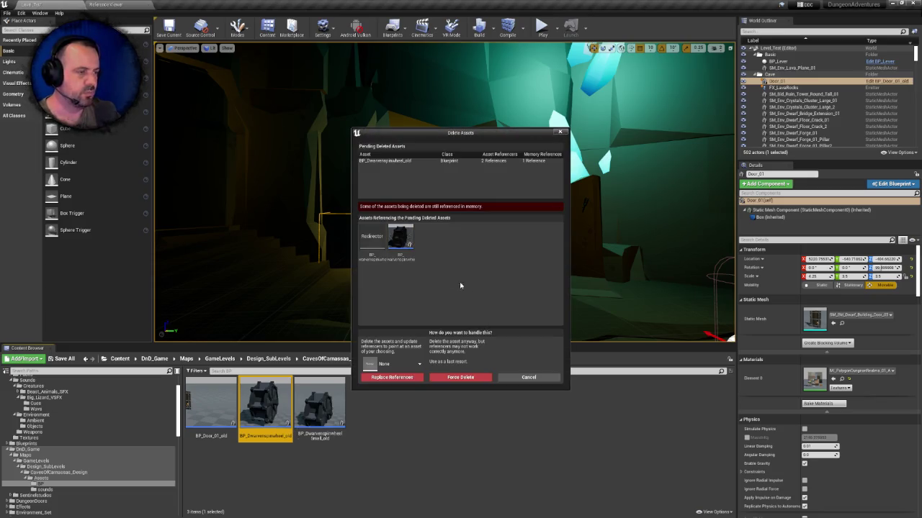
click(502, 376)
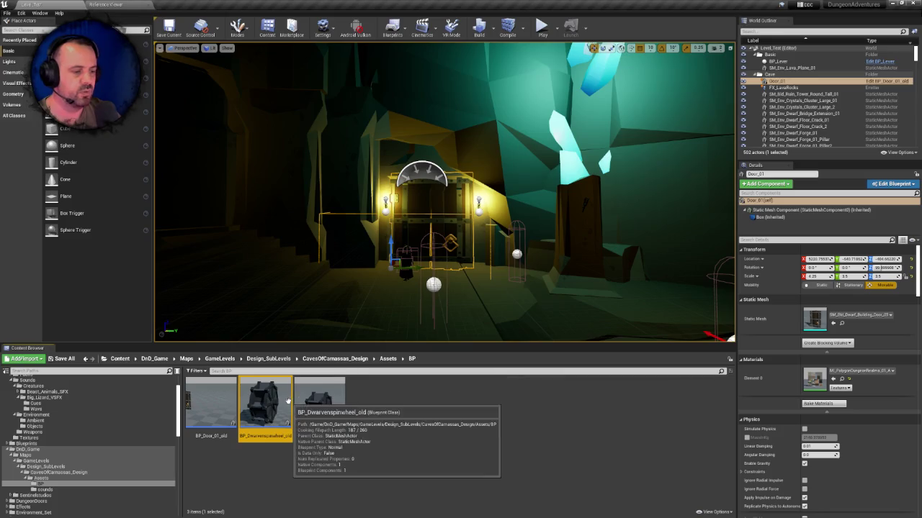
click(338, 399)
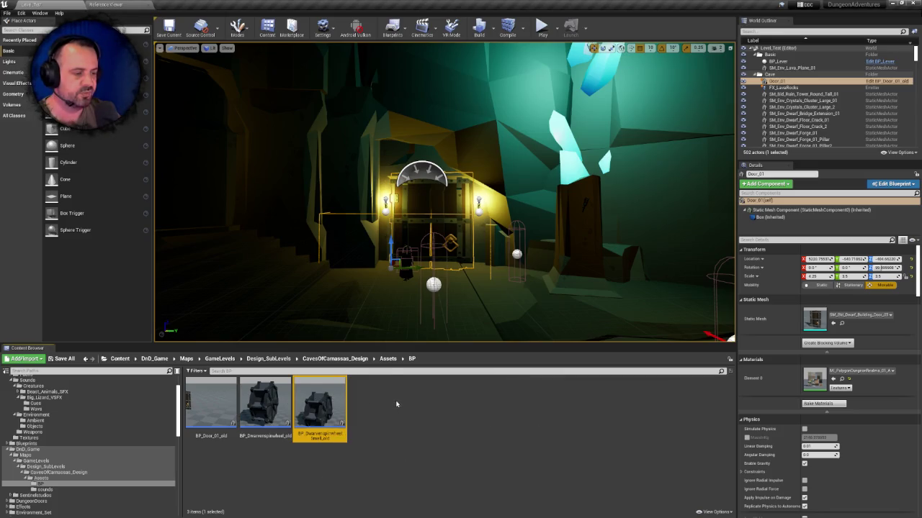
click(284, 401)
key(Delete)
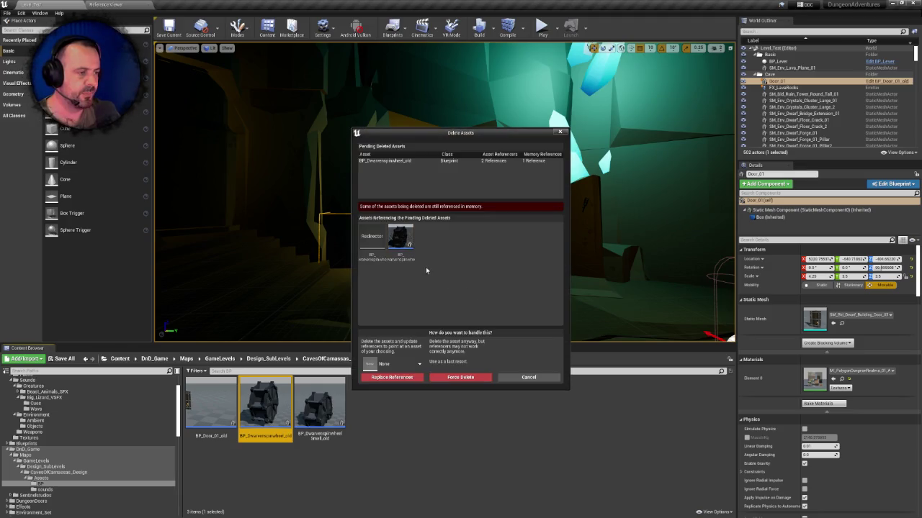
mouse_move(398, 244)
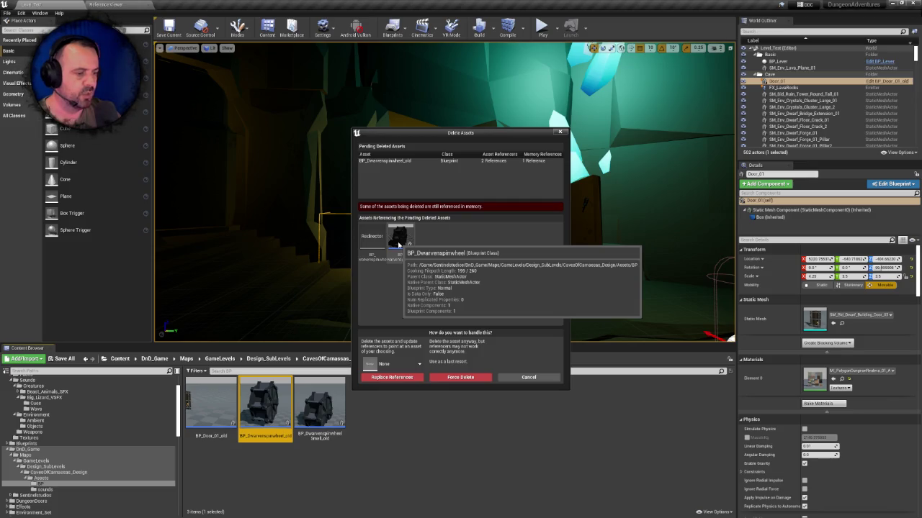
click(529, 377)
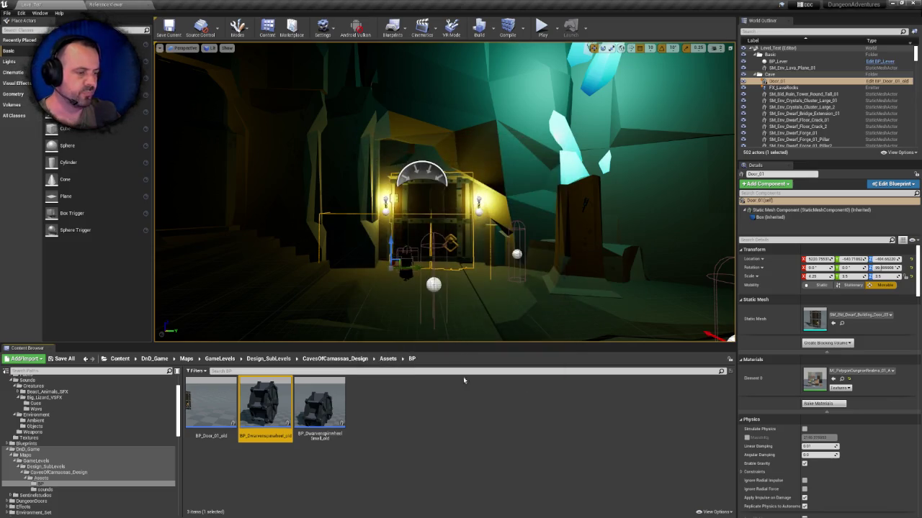
- Keep the Door_01 actor for now and open the Level_Test level blueprint's event graph
key(Delete)
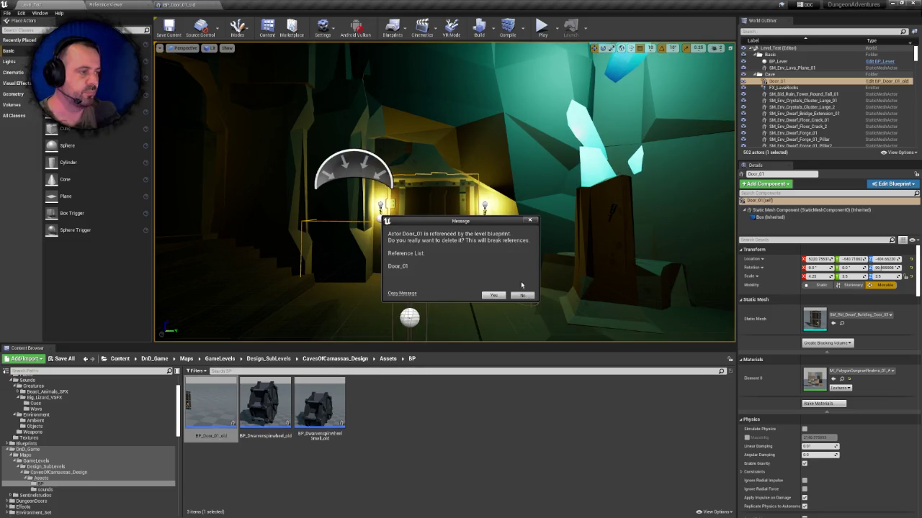
click(522, 295)
click(395, 29)
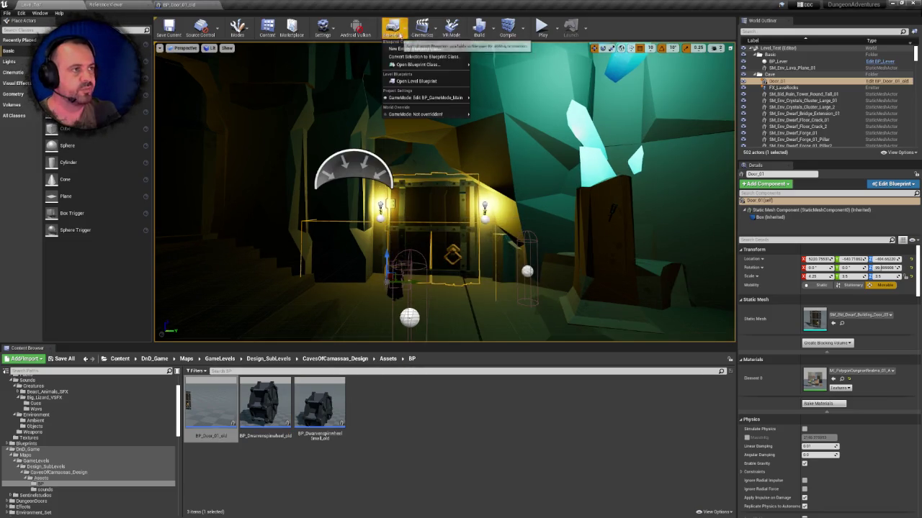
click(413, 81)
scroll(434, 250, up, 1)
scroll(312, 171, down, 10)
scroll(341, 260, up, 9)
mouse_move(296, 208)
mouse_down()
mouse_move(295, 261)
mouse_move(274, 216)
mouse_move(226, 201)
mouse_move(356, 217)
mouse_move(359, 285)
mouse_move(263, 311)
mouse_move(274, 335)
mouse_move(346, 306)
mouse_move(342, 330)
mouse_up()
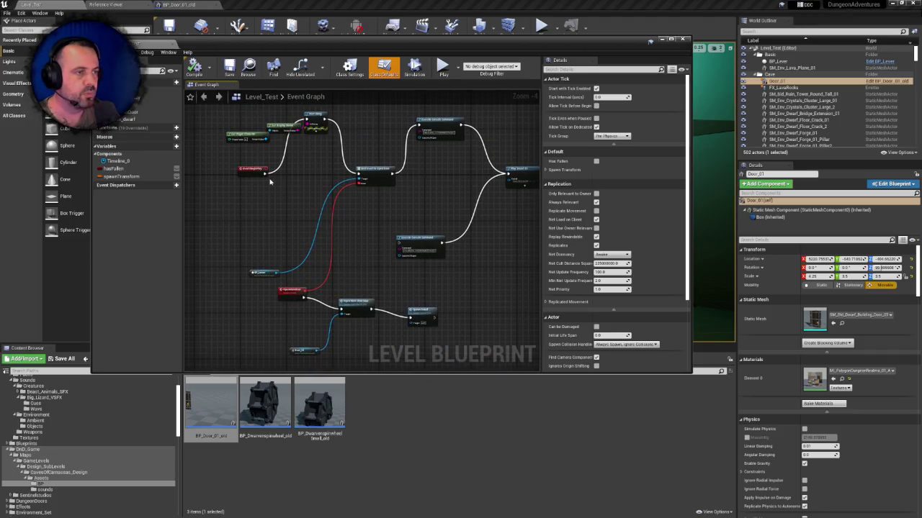
mouse_move(266, 172)
mouse_down()
mouse_move(274, 181)
mouse_move(422, 147)
mouse_move(421, 128)
mouse_up()
mouse_move(309, 241)
mouse_down()
mouse_move(328, 185)
mouse_move(365, 177)
mouse_move(346, 207)
mouse_move(352, 159)
mouse_up()
- Delete the Bind Event, BP_Lever, OpenMarkStart and Spawn Decal nodes, then close the editor
click(369, 181)
key(Delete)
mouse_move(240, 221)
mouse_down()
mouse_move(304, 312)
mouse_move(346, 329)
mouse_up()
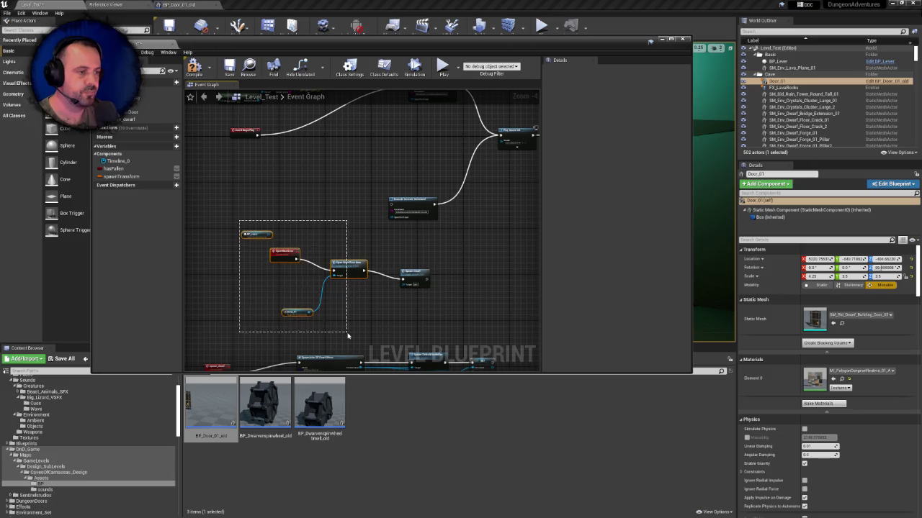
key(Delete)
click(421, 270)
key(Delete)
drag(261, 141, 261, 111)
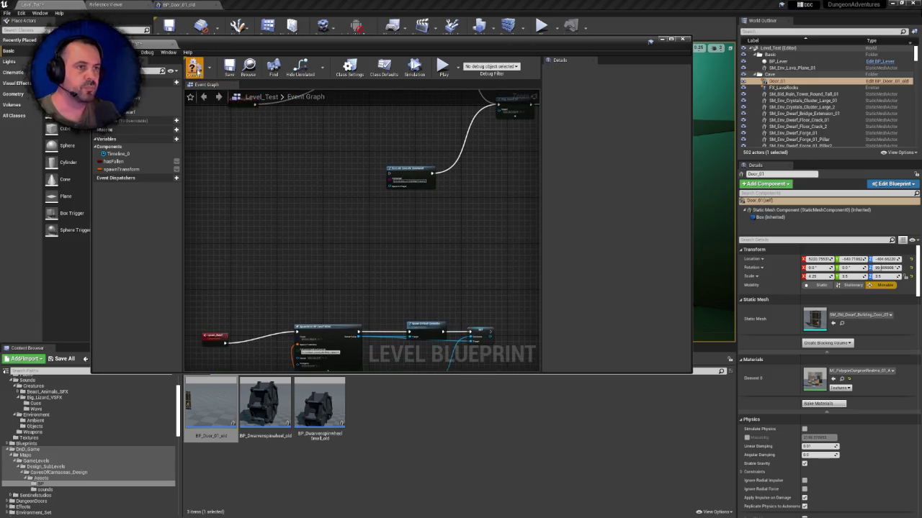
mouse_move(287, 192)
mouse_down()
mouse_move(315, 168)
mouse_move(261, 181)
mouse_move(334, 173)
mouse_move(306, 196)
mouse_up()
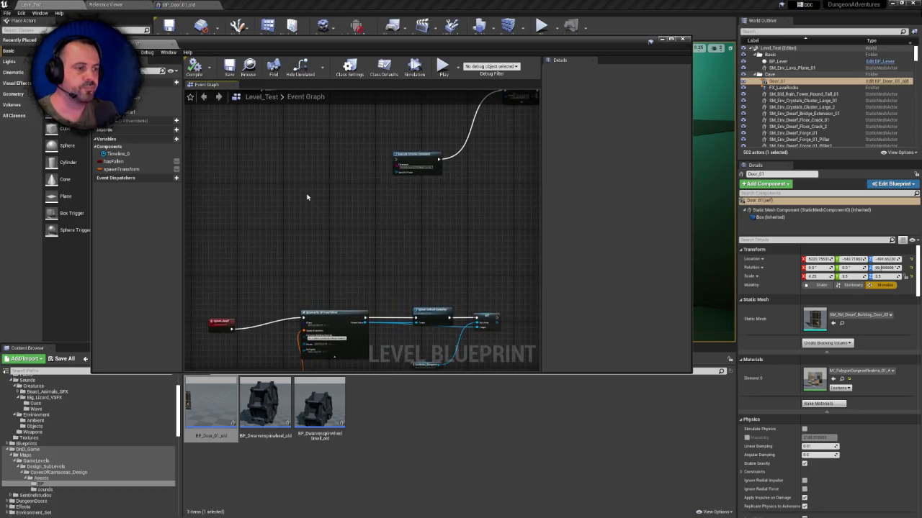
click(682, 39)
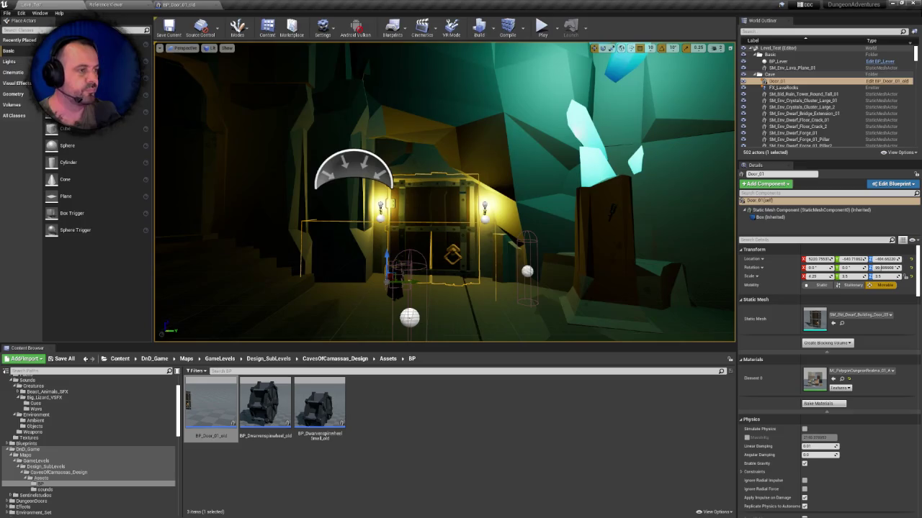
- Delete the Door_01 actor, then force-delete BP_Door_01_old together with its leftover redirector
key(Delete)
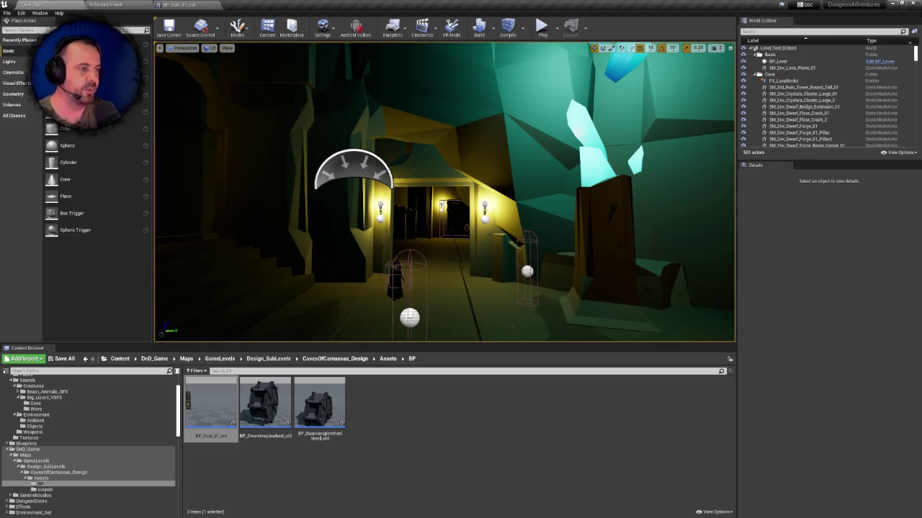
drag(460, 202, 459, 232)
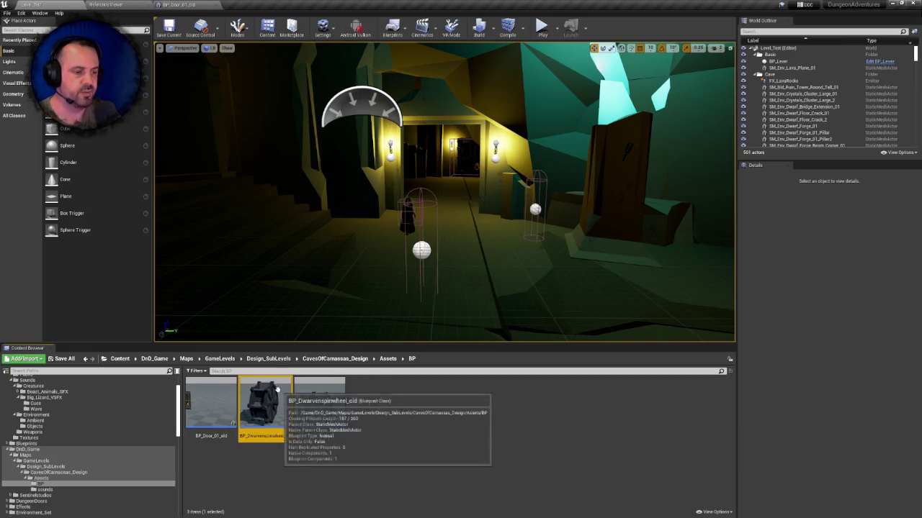
click(196, 392)
key(Delete)
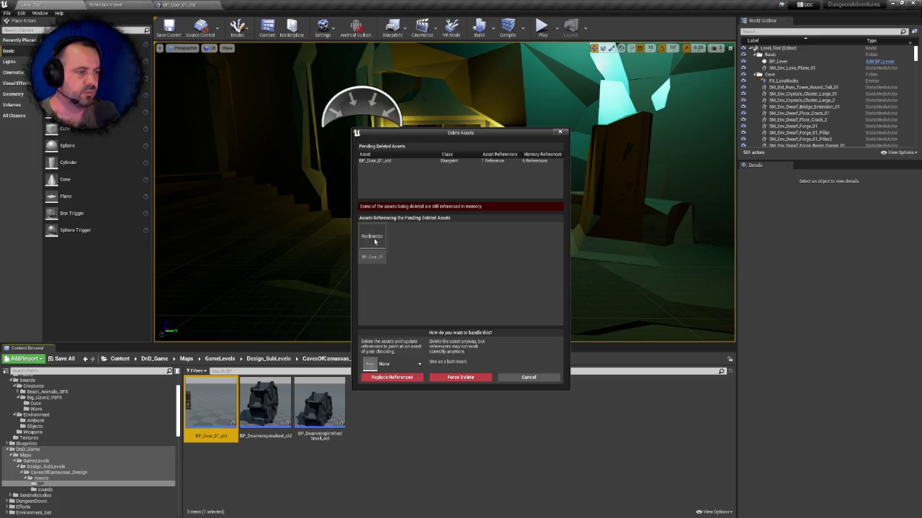
right_click(375, 235)
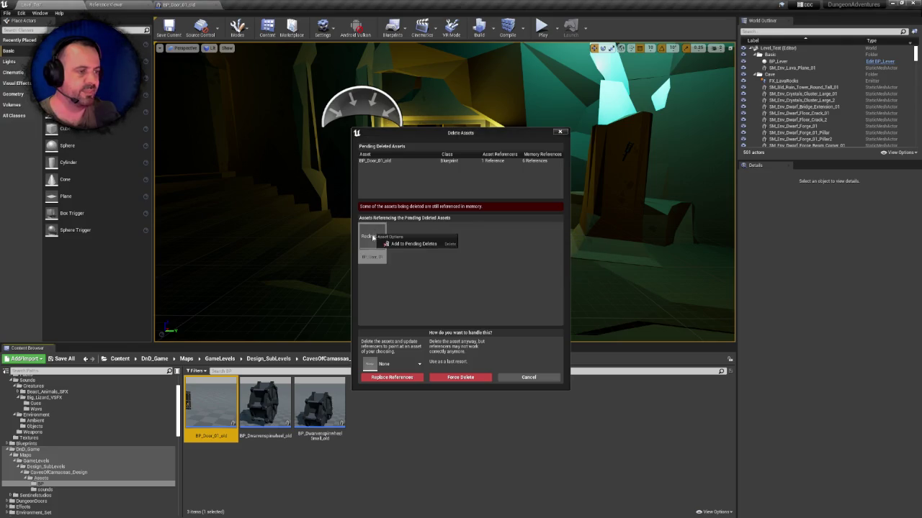
click(395, 245)
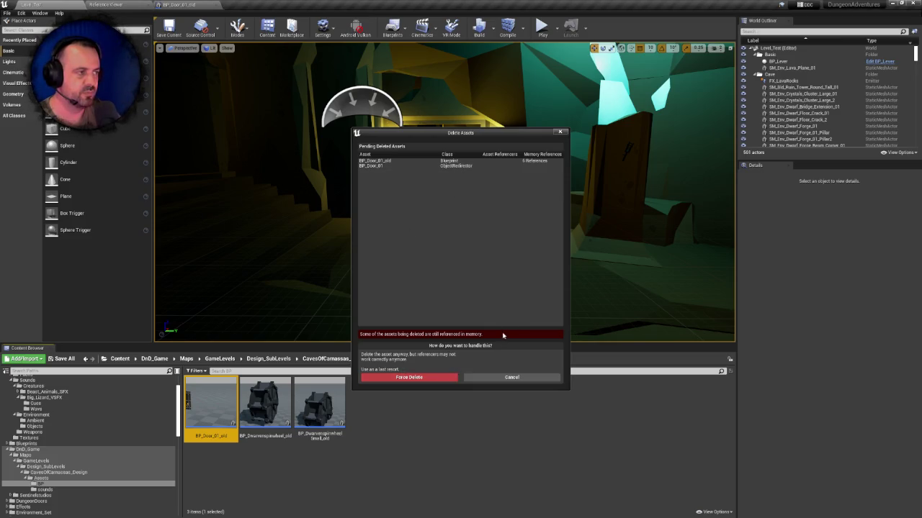
click(435, 376)
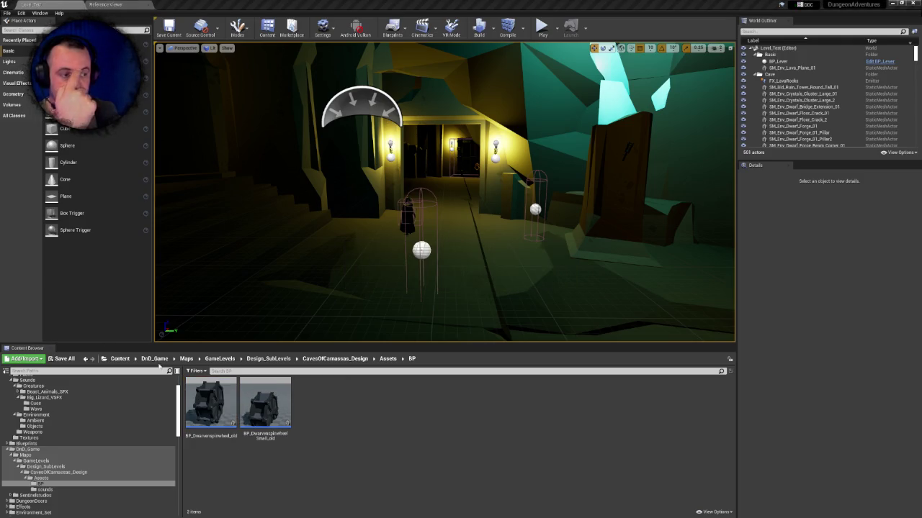
click(210, 407)
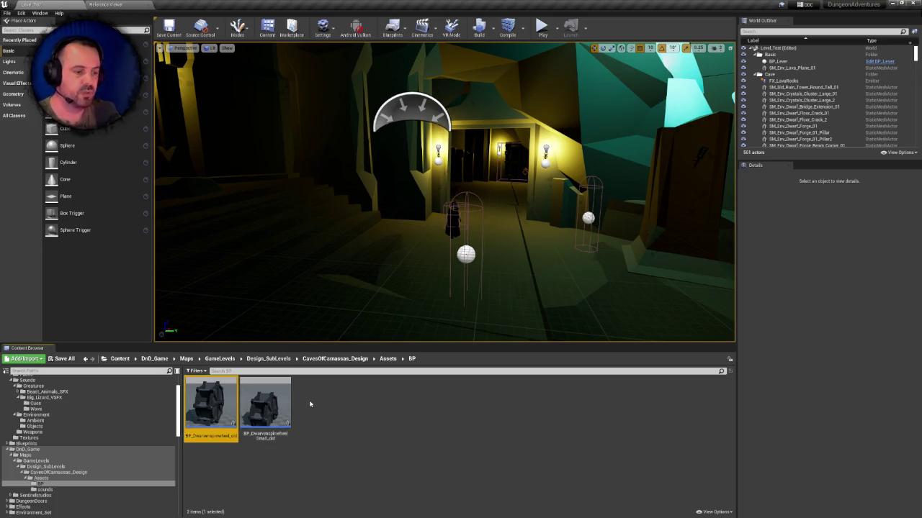
click(265, 404)
click(218, 396)
key(Delete)
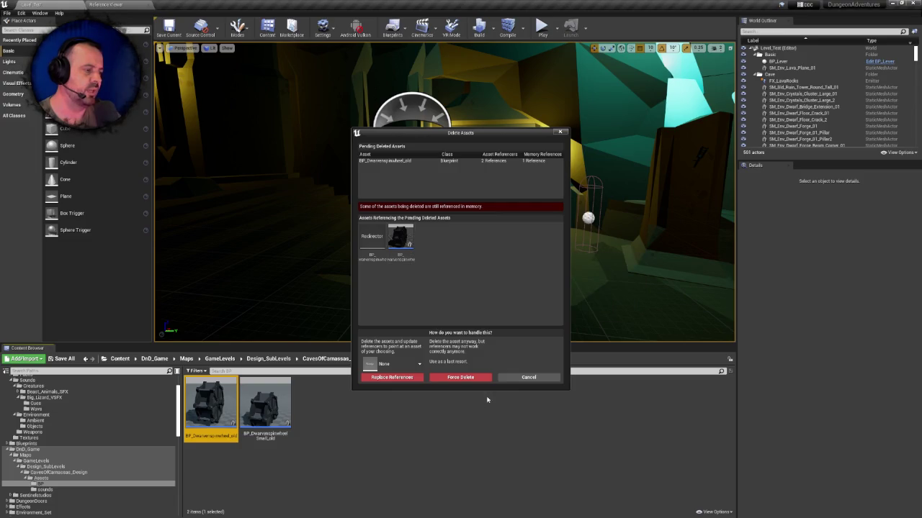
click(529, 377)
scroll(79, 460, down, 1)
scroll(79, 459, down, 15)
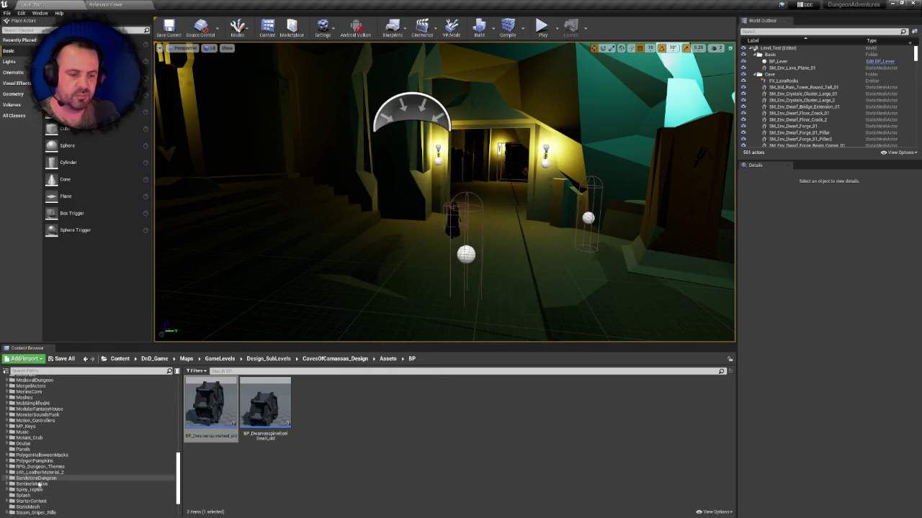
click(32, 484)
- Navigate into SentinelStudios/DnD_Game/Maps/GameLevels/Design_SubLevels/CavesOfCamassas_Design/Assets/BP
double_click(355, 395)
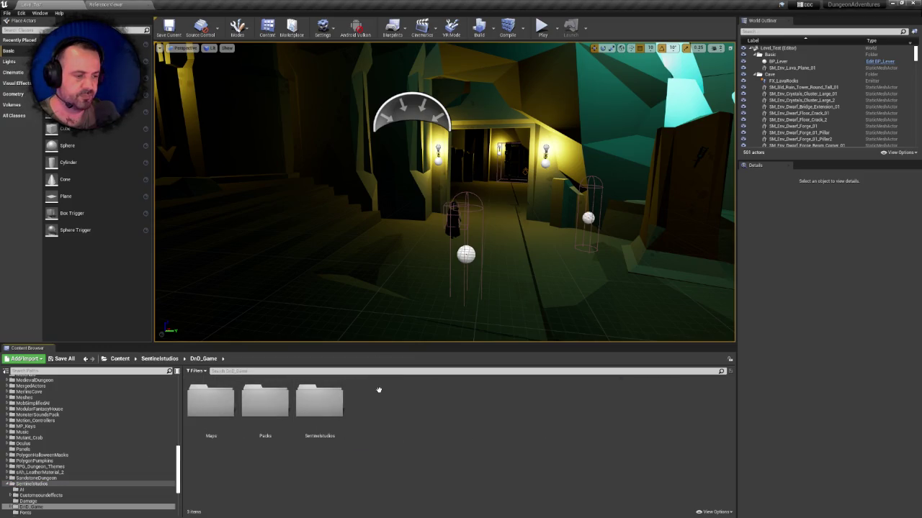
click(217, 403)
double_click(216, 403)
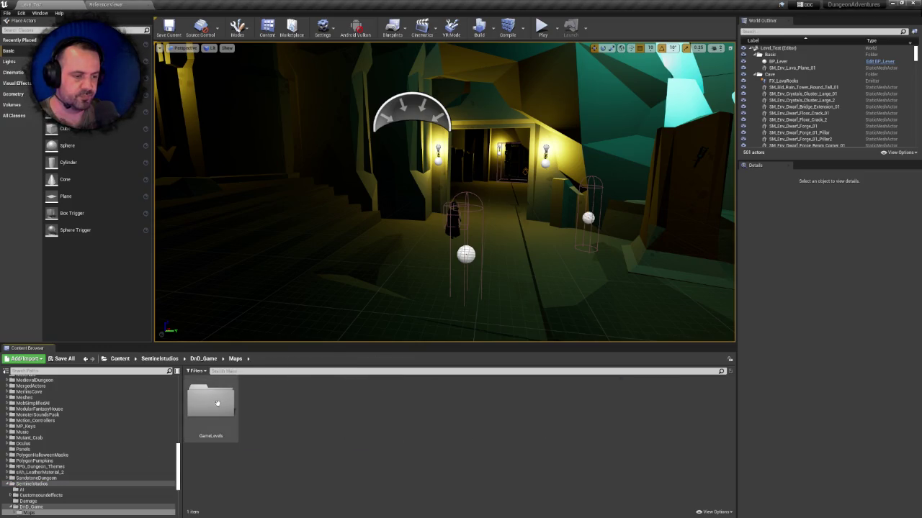
double_click(218, 404)
double_click(220, 405)
double_click(220, 405)
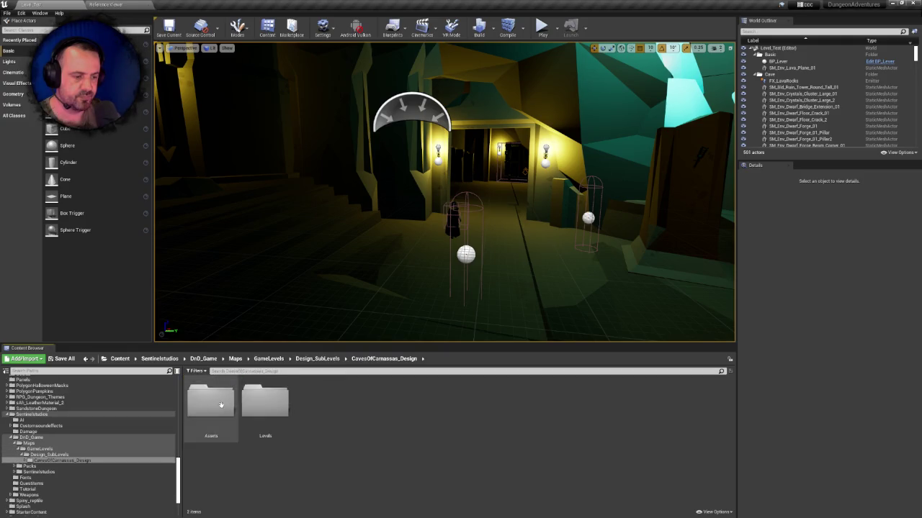
double_click(221, 405)
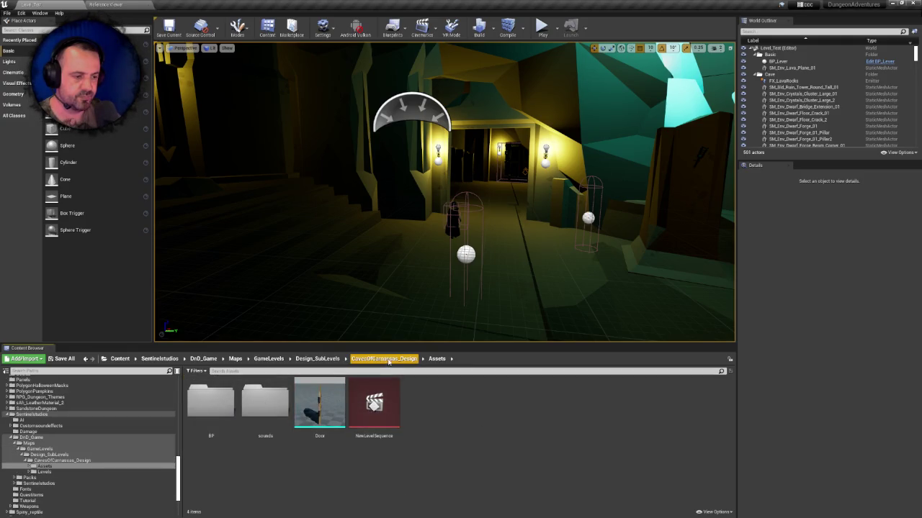
double_click(234, 405)
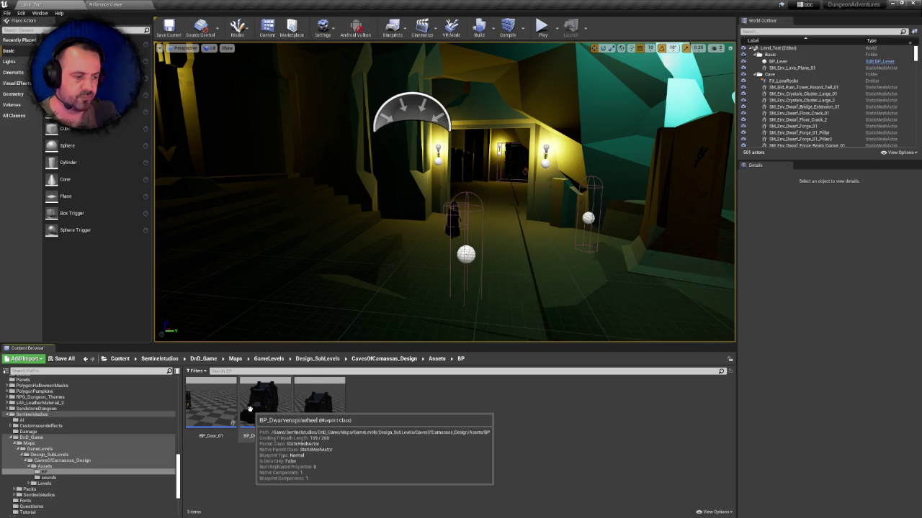
- Force-delete all three blueprints in the BP folder, leaving it empty
click(265, 403)
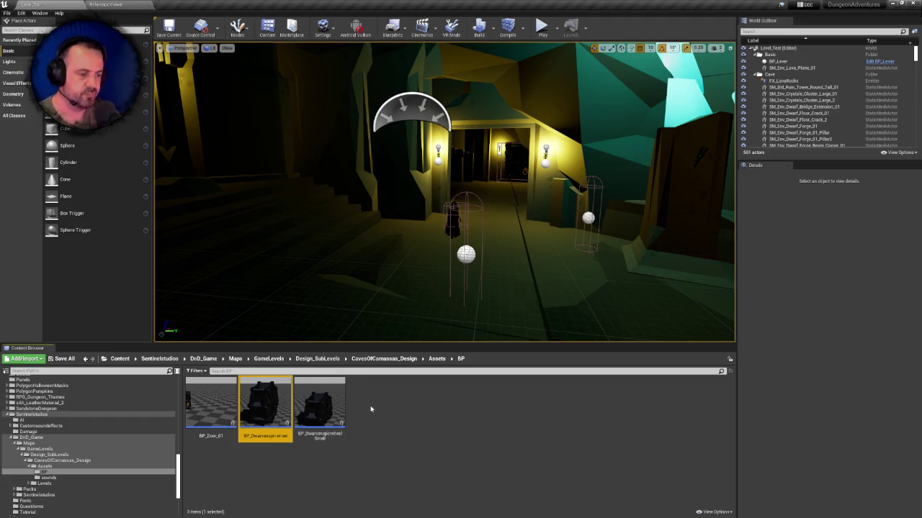
key(Delete)
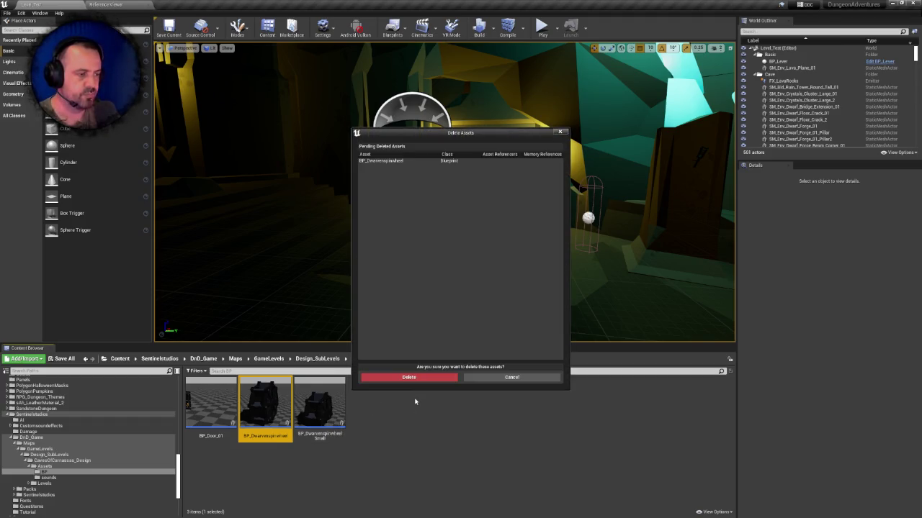
click(504, 378)
click(320, 401)
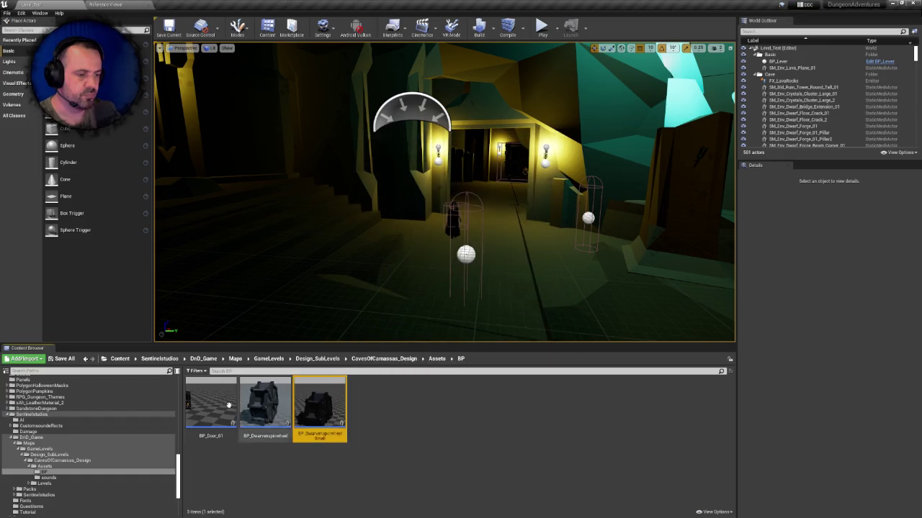
shift+click(226, 405)
key(Delete)
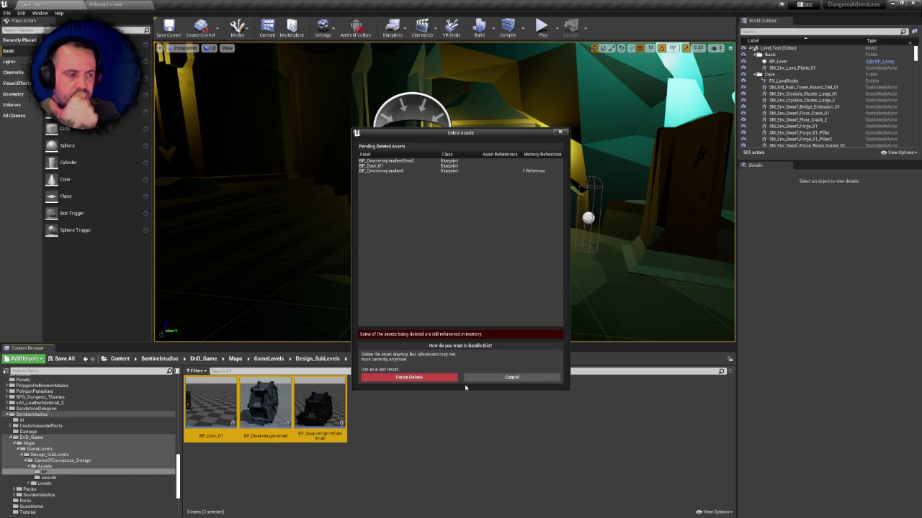
click(434, 379)
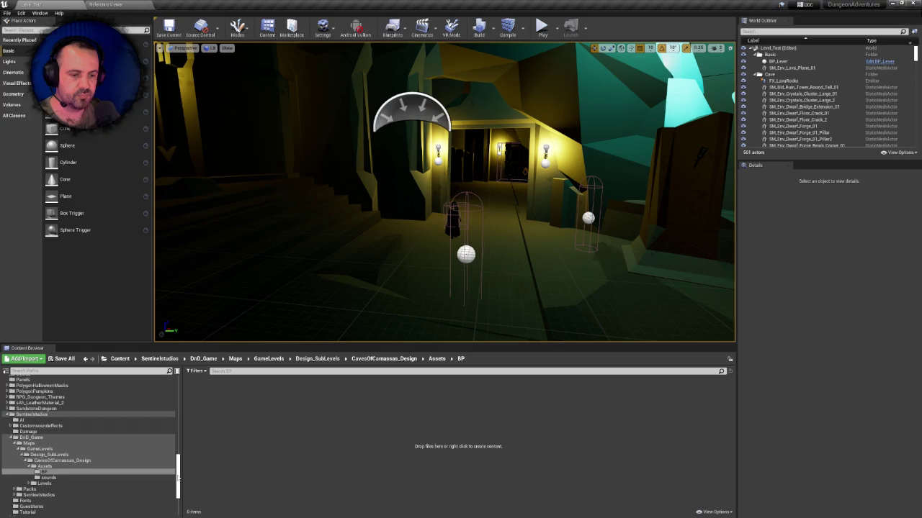
- Force-delete both old spinwheel blueprints in DnD_Game's Assets/BP plus their two redirectors
drag(179, 477, 180, 396)
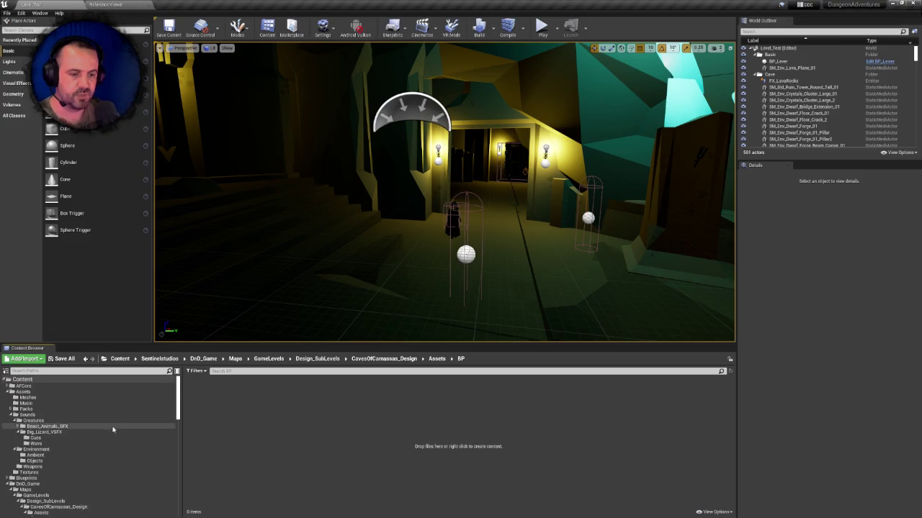
scroll(51, 461, down, 2)
click(44, 472)
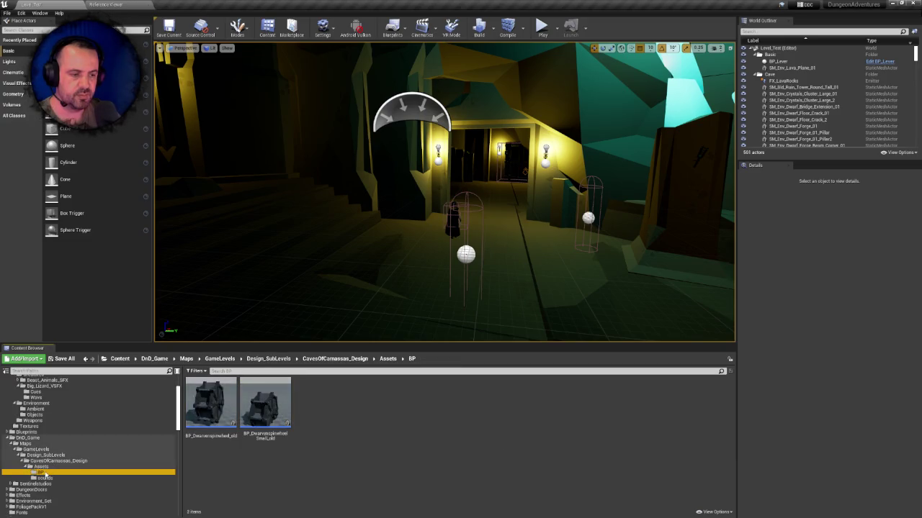
click(210, 403)
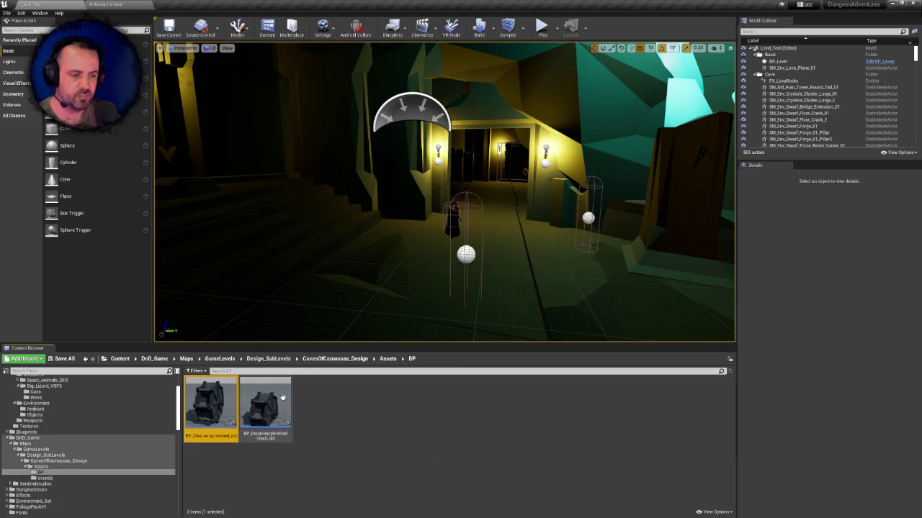
ctrl+click(283, 396)
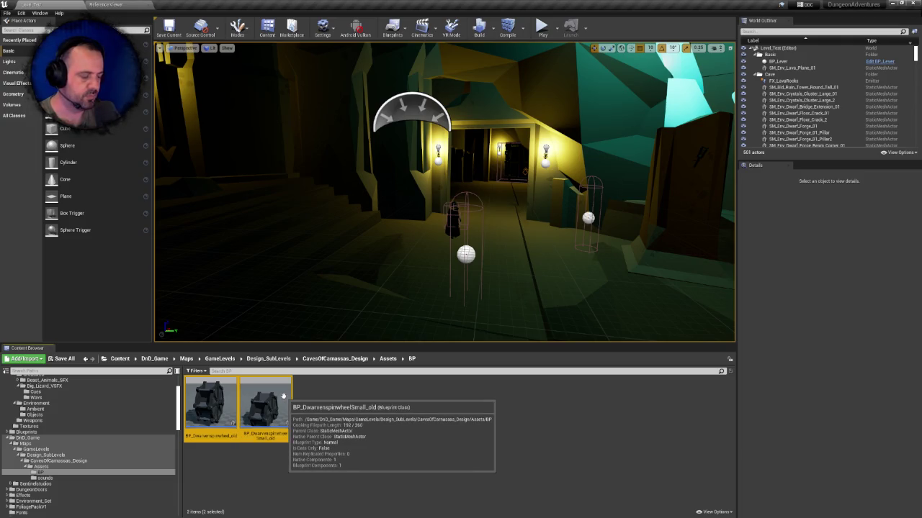
key(Delete)
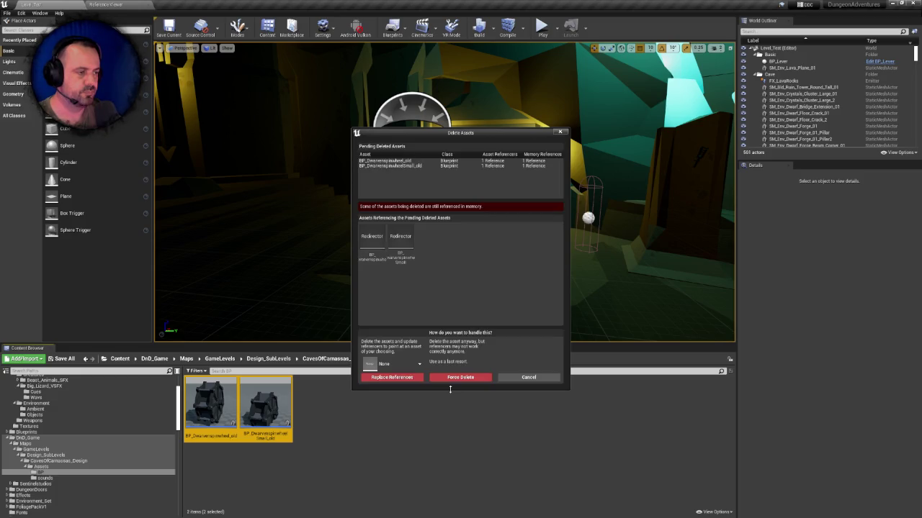
click(372, 240)
key(Delete)
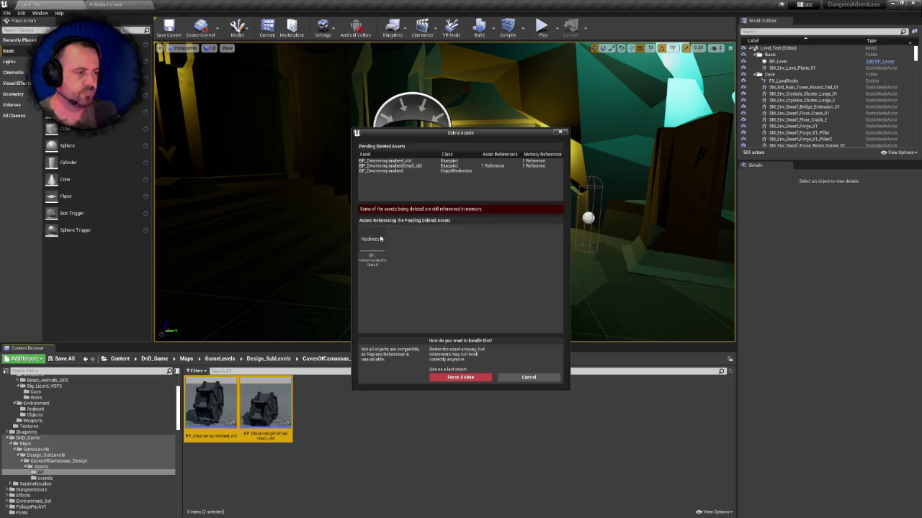
key(Delete)
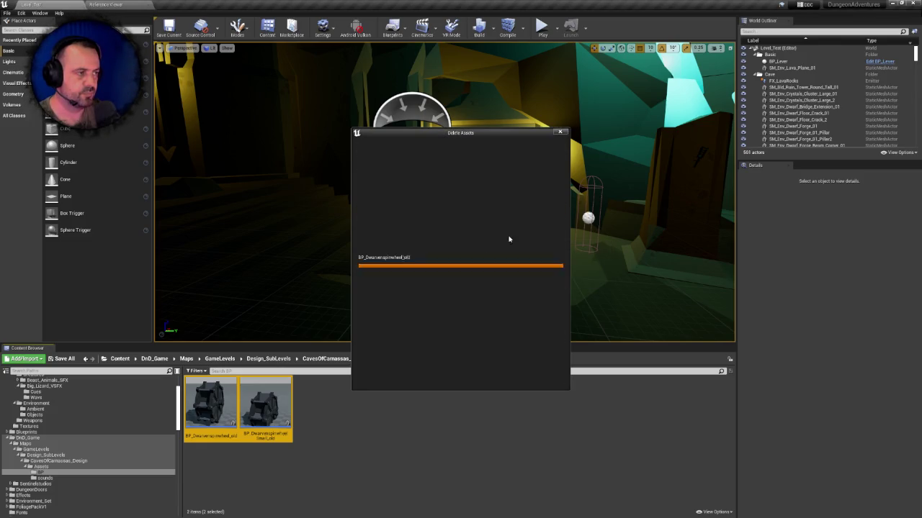
click(421, 378)
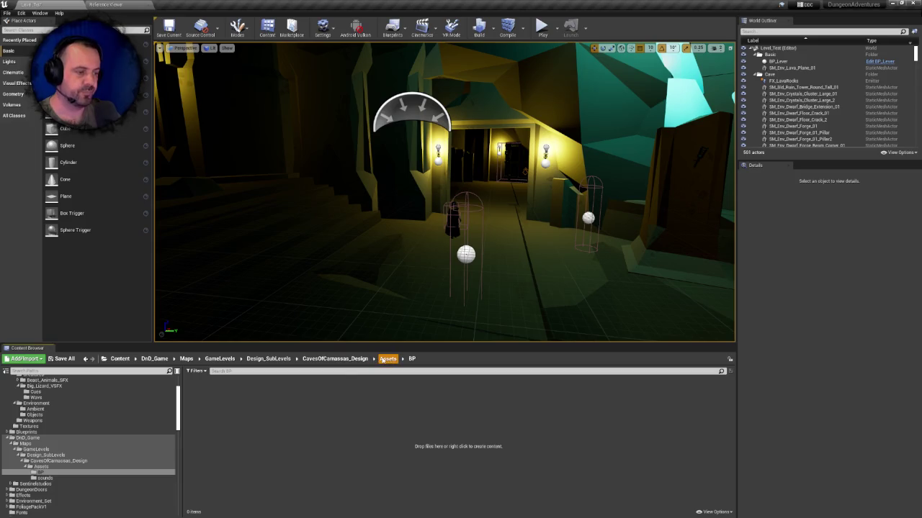
- Delete the Door_old mesh from Assets along with its Door redirector
click(388, 358)
click(343, 405)
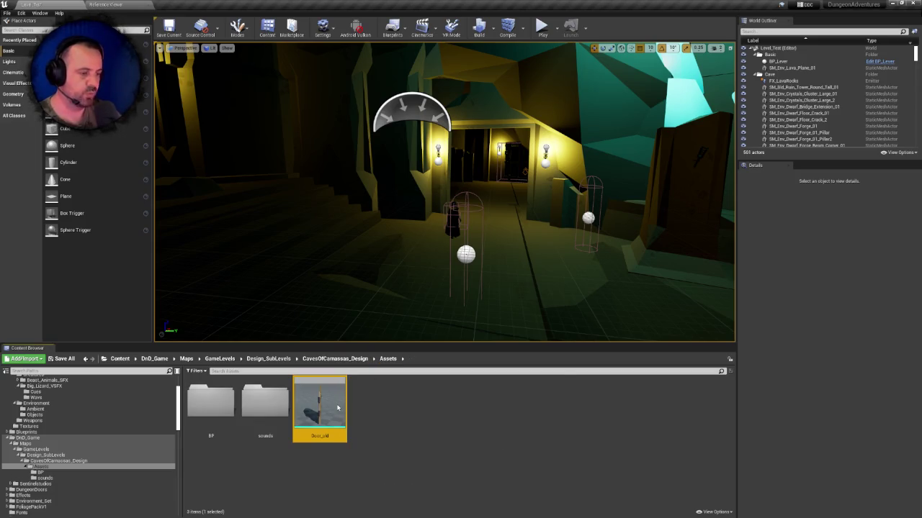
key(Delete)
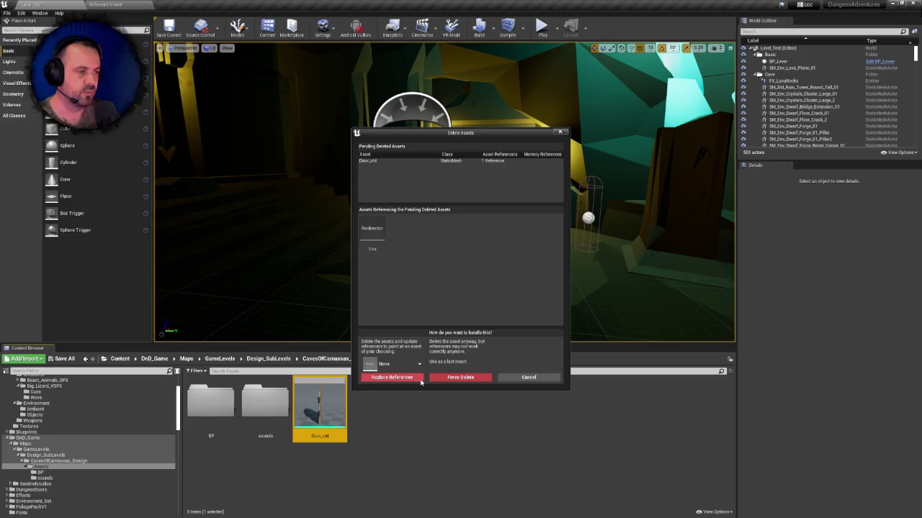
right_click(366, 229)
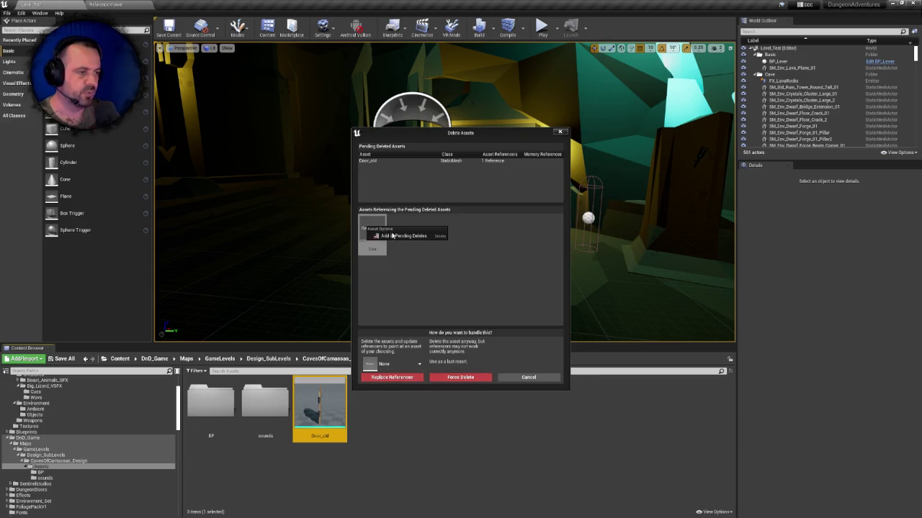
click(393, 235)
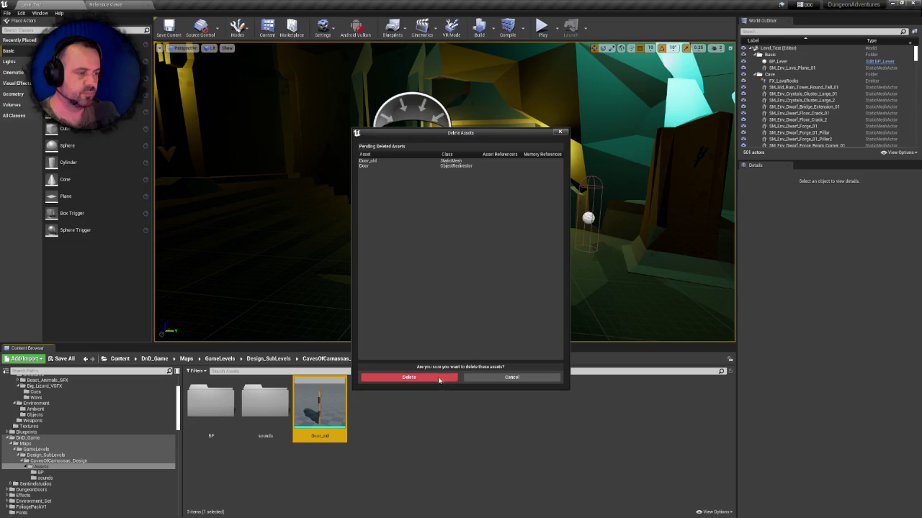
click(436, 378)
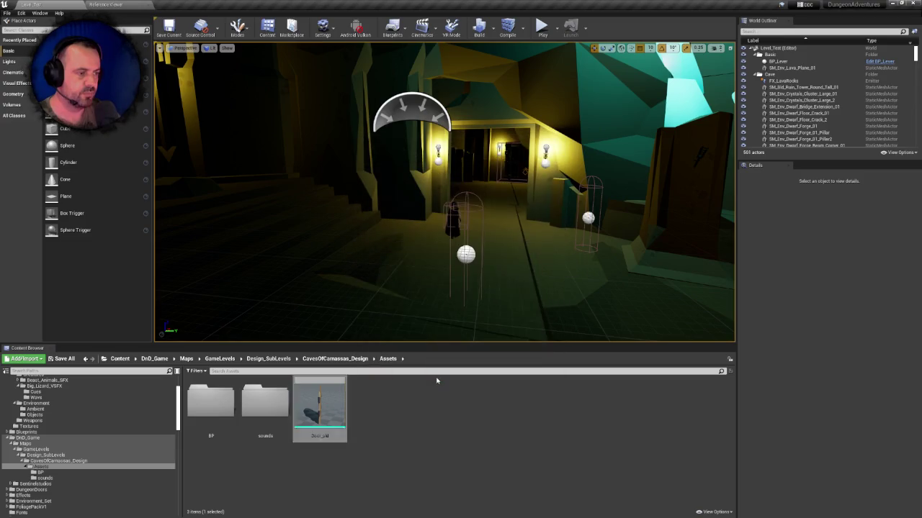
- Check the sounds folder's contents and return up to the Maps folder
double_click(265, 403)
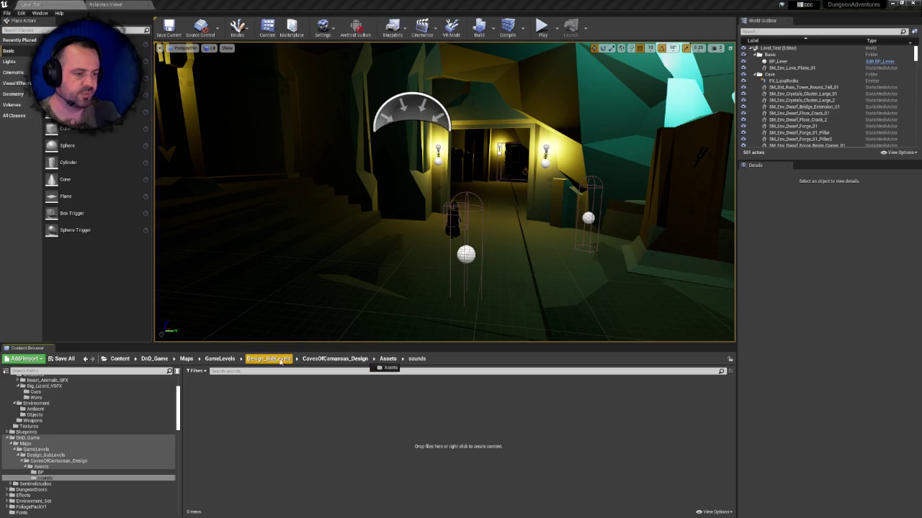
click(220, 358)
click(187, 358)
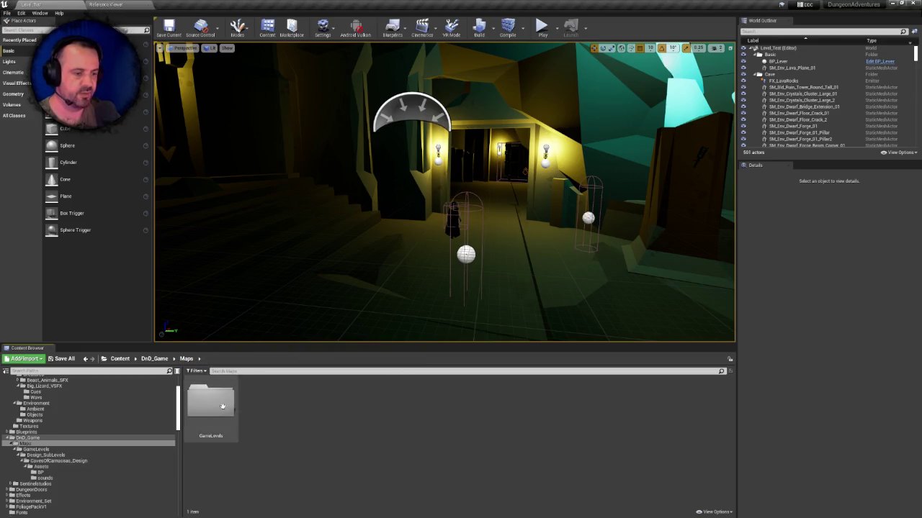
- Try deleting DnD_Game's Maps folder, backing out at the BP_Lever redirector prompt
click(164, 359)
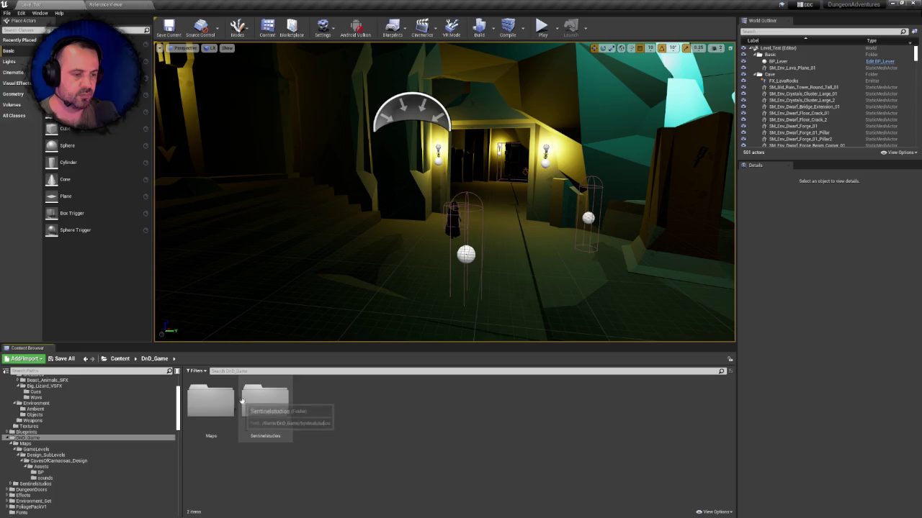
click(216, 402)
key(Delete)
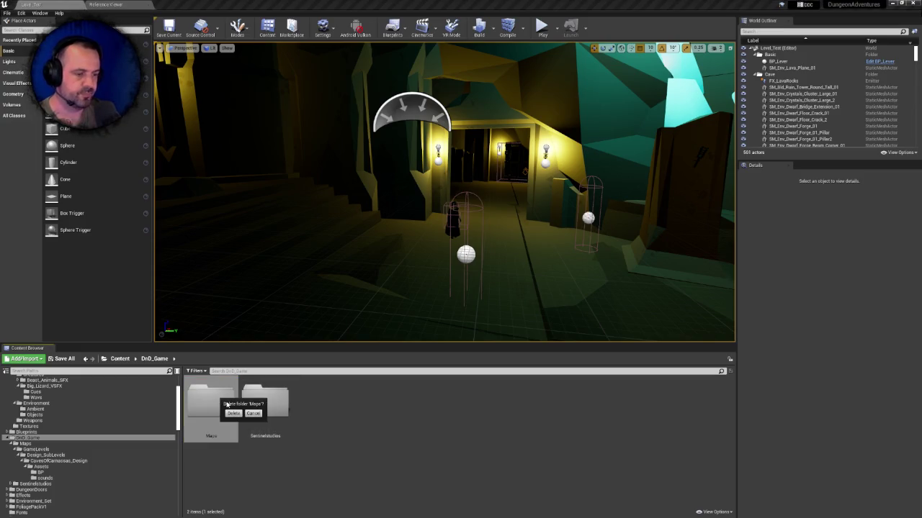
click(234, 414)
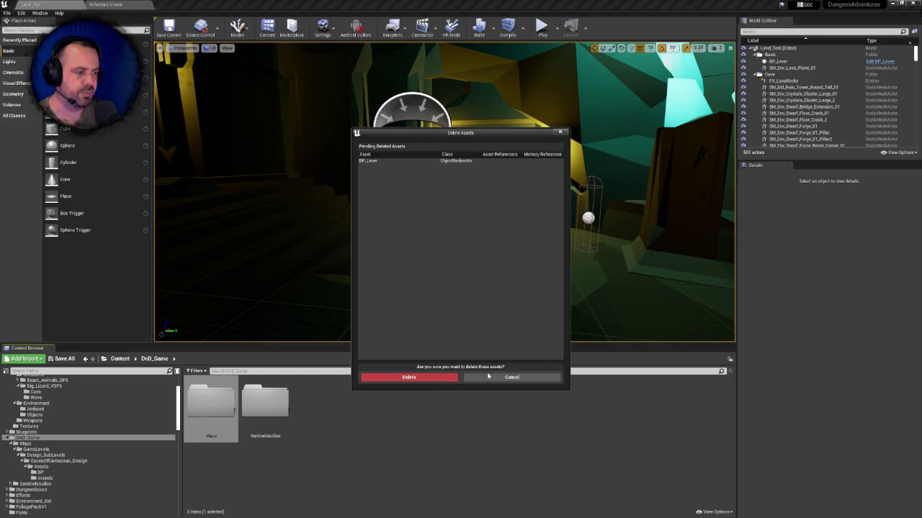
click(512, 377)
- Browse down through Maps to the caves design Assets to inspect the BP and sounds subfolders
double_click(216, 403)
double_click(223, 400)
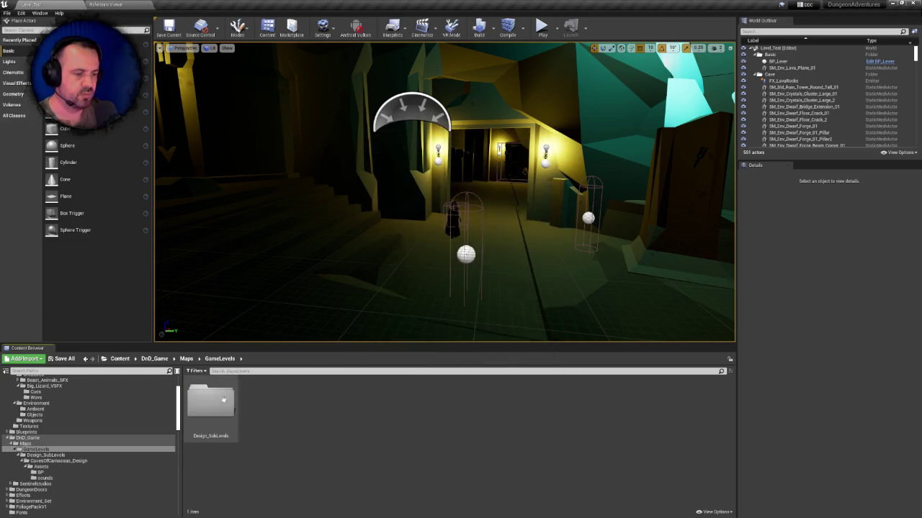
double_click(223, 401)
double_click(224, 405)
double_click(227, 408)
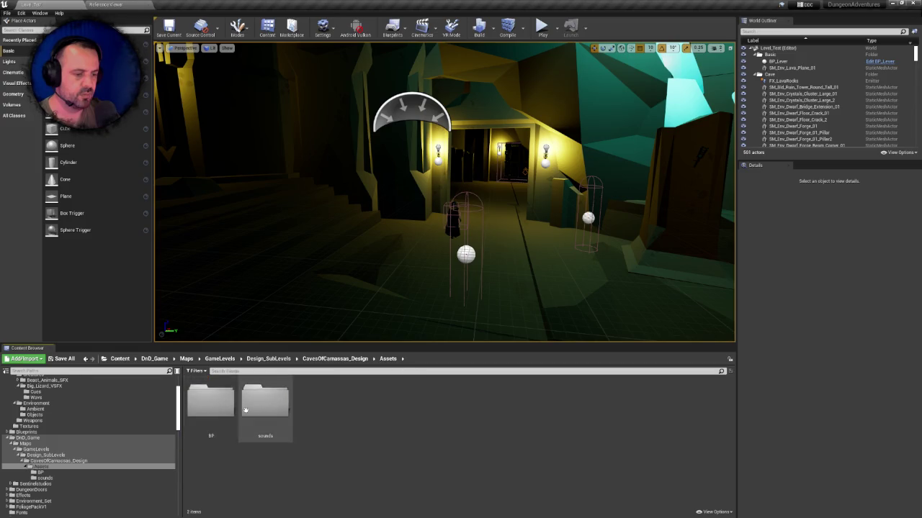
double_click(216, 407)
click(388, 359)
double_click(264, 401)
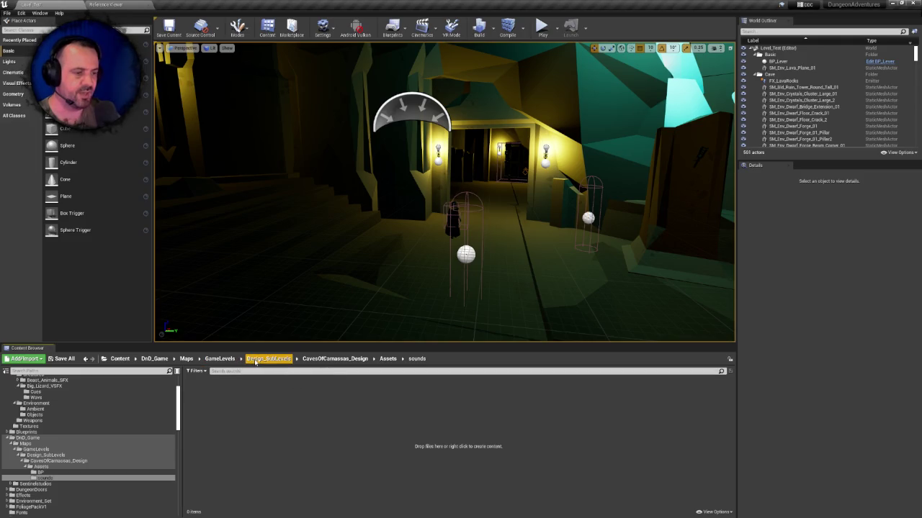
click(220, 359)
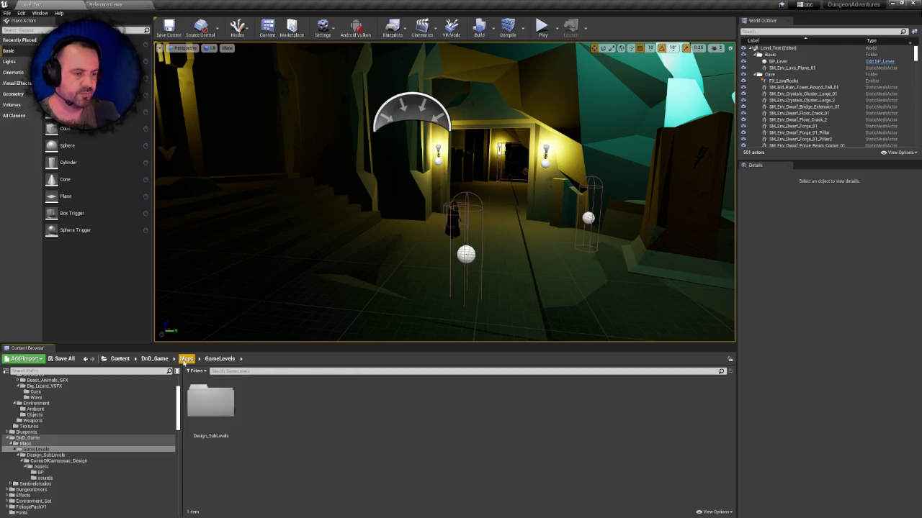
click(186, 358)
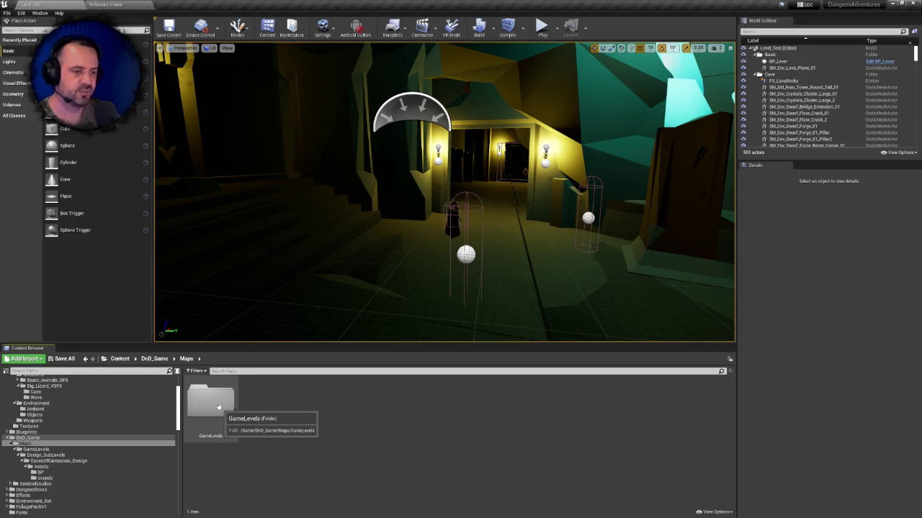
click(154, 358)
- Delete the Maps folder and its remaining assets from DnD_Game
click(216, 405)
key(Delete)
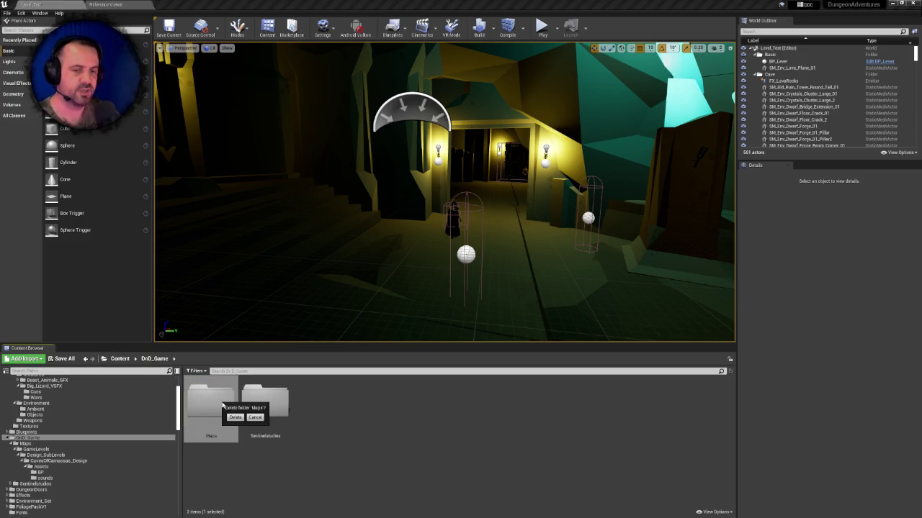
click(235, 418)
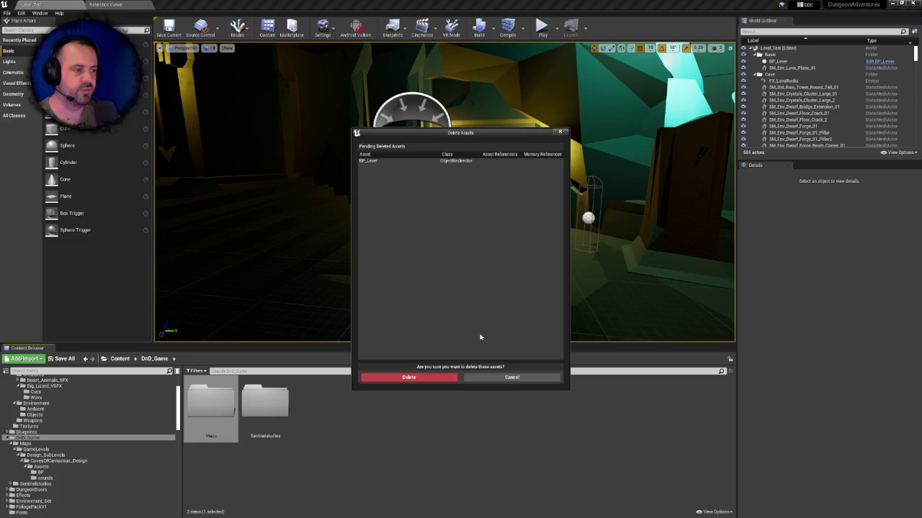
click(425, 377)
- Open Sentinelstudios/BP and request deletion of the BP_Destructiblewoodenfence blueprint
click(214, 400)
double_click(215, 400)
double_click(215, 399)
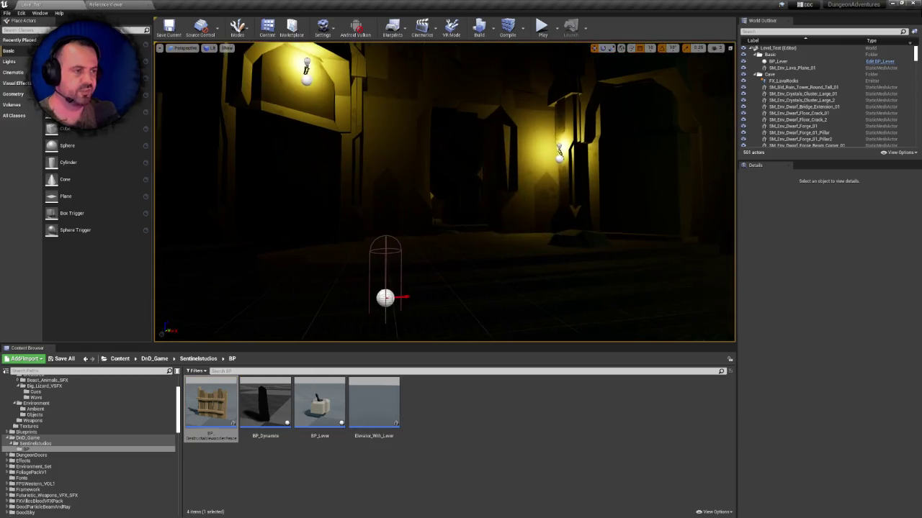
click(280, 382)
click(226, 400)
key(Delete)
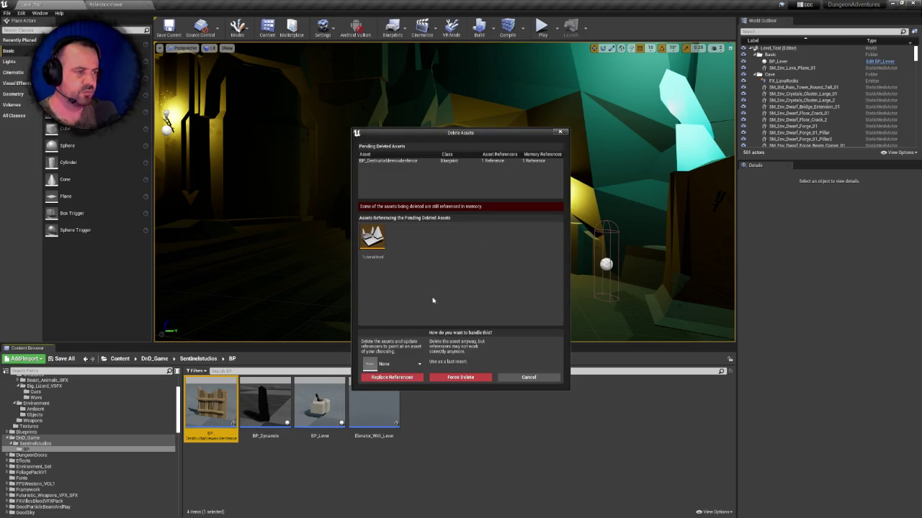
- Keep the still-referenced fence blueprint and inspect Elevator_With_Lever in its docked 3D preview
click(528, 378)
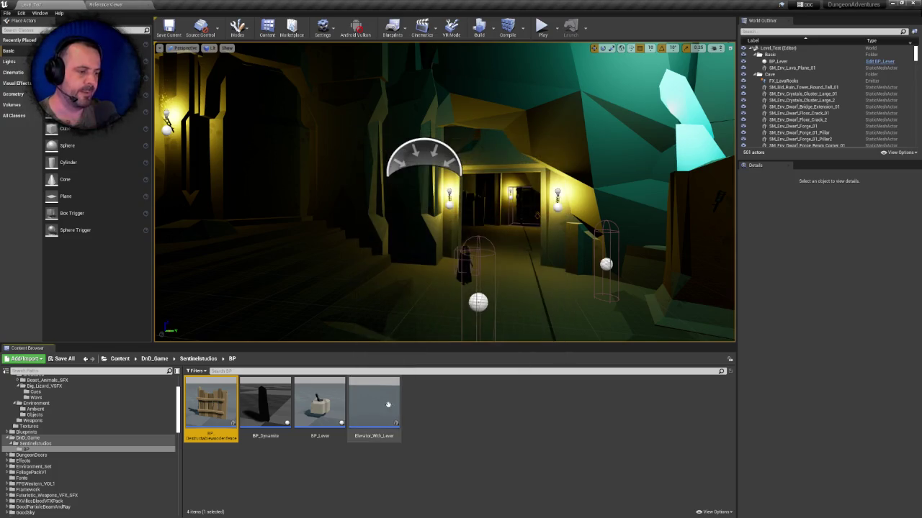
click(374, 401)
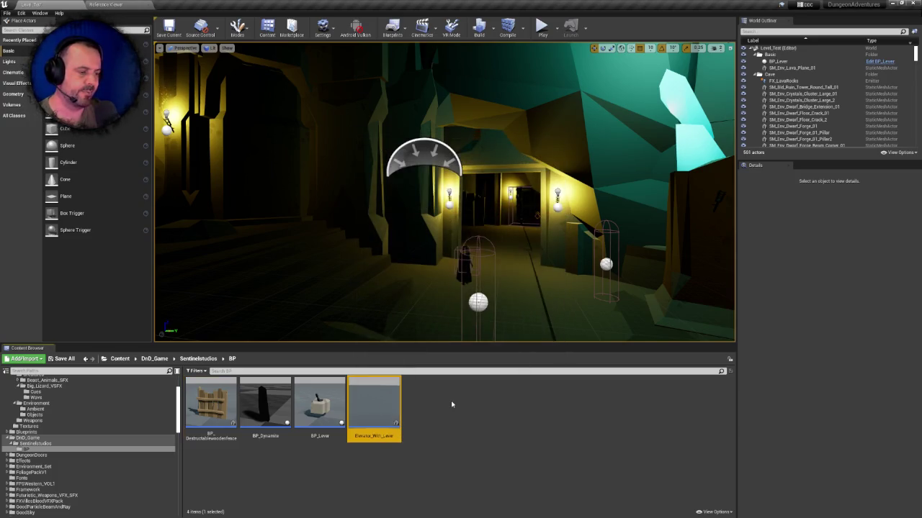
double_click(384, 403)
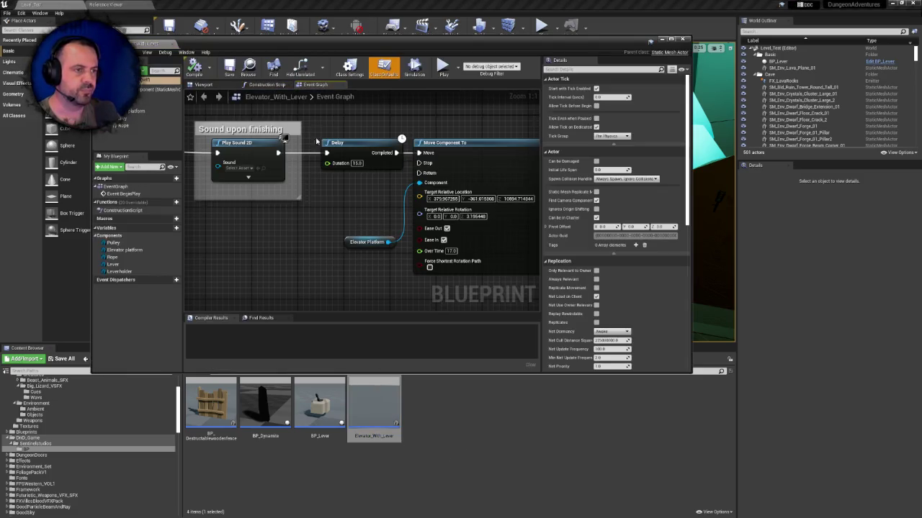
scroll(345, 196, down, 8)
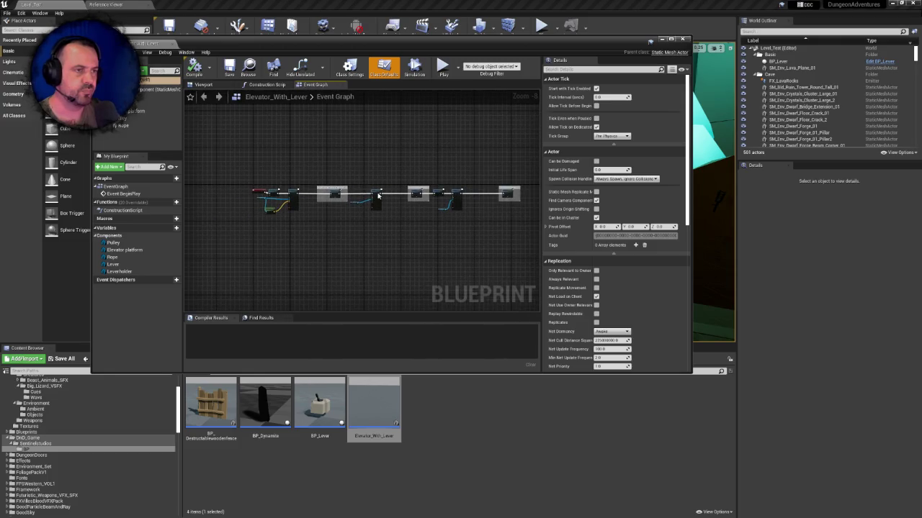
drag(148, 44, 200, 5)
click(171, 46)
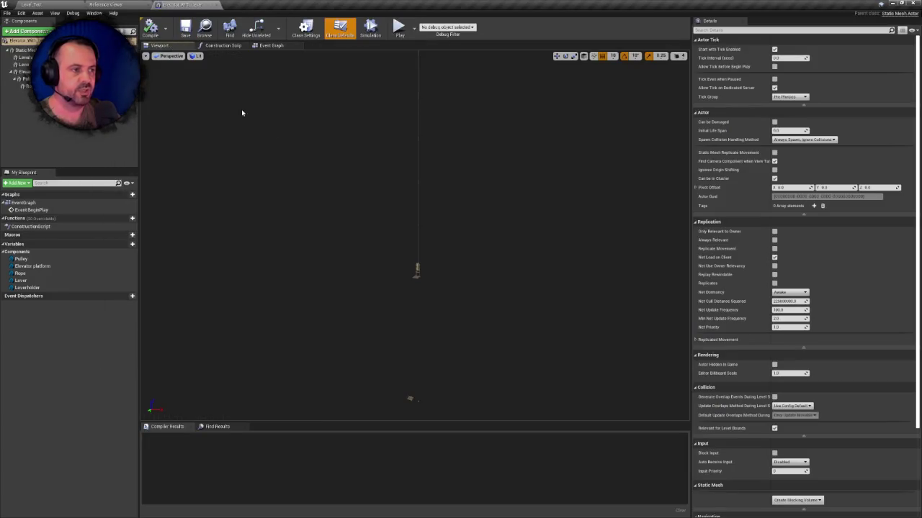
mouse_move(409, 256)
mouse_down()
mouse_move(417, 288)
mouse_move(421, 269)
mouse_up()
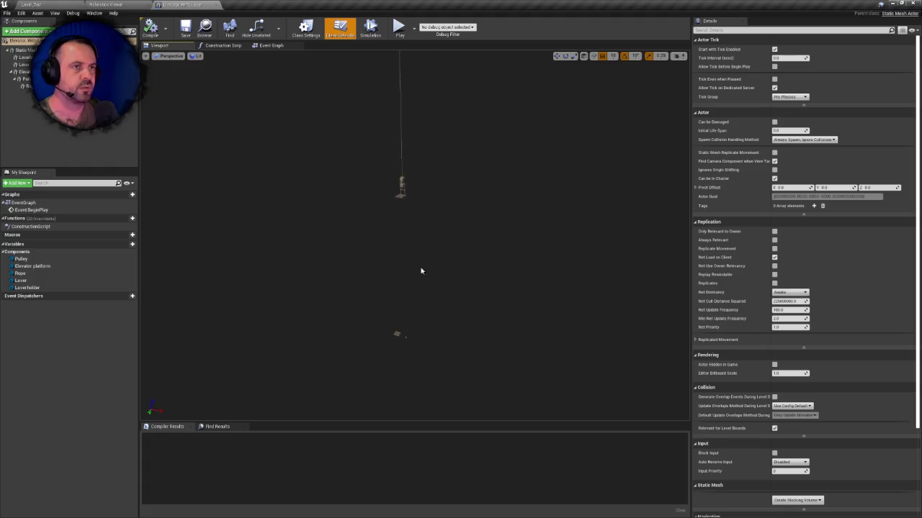
click(54, 4)
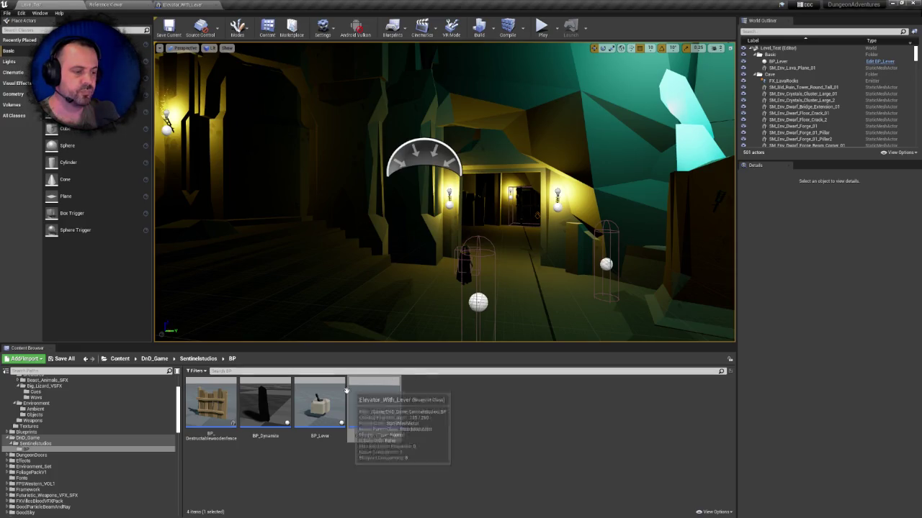
- Inspect the BP_Lever event graph, then return to Level_Test and show DnD_Game's contents
double_click(321, 407)
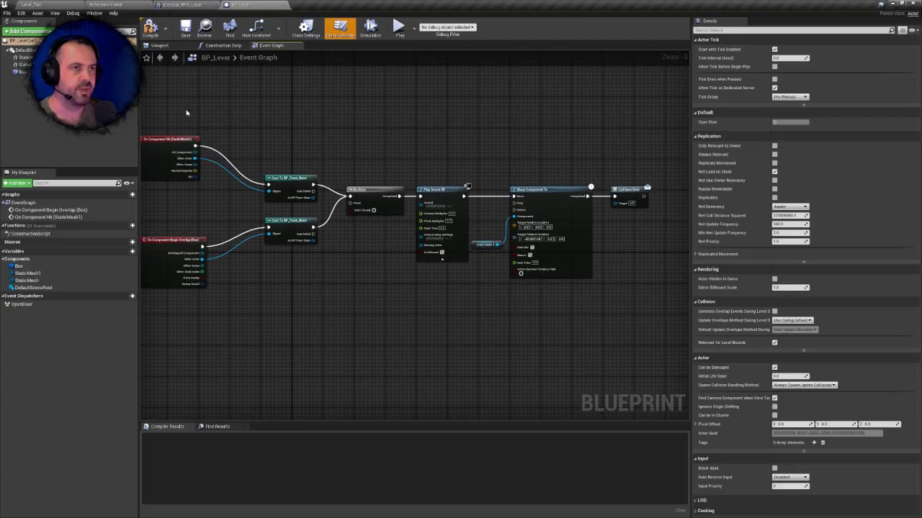
drag(224, 102, 271, 128)
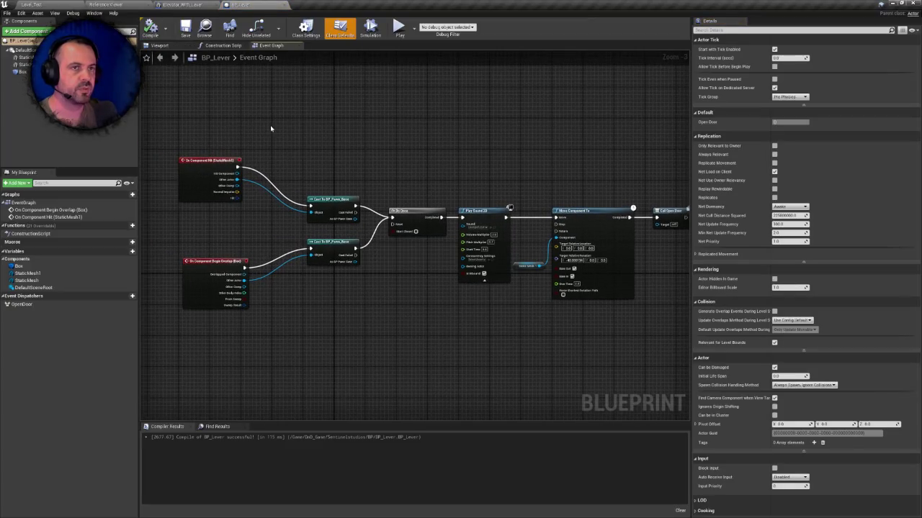
click(64, 4)
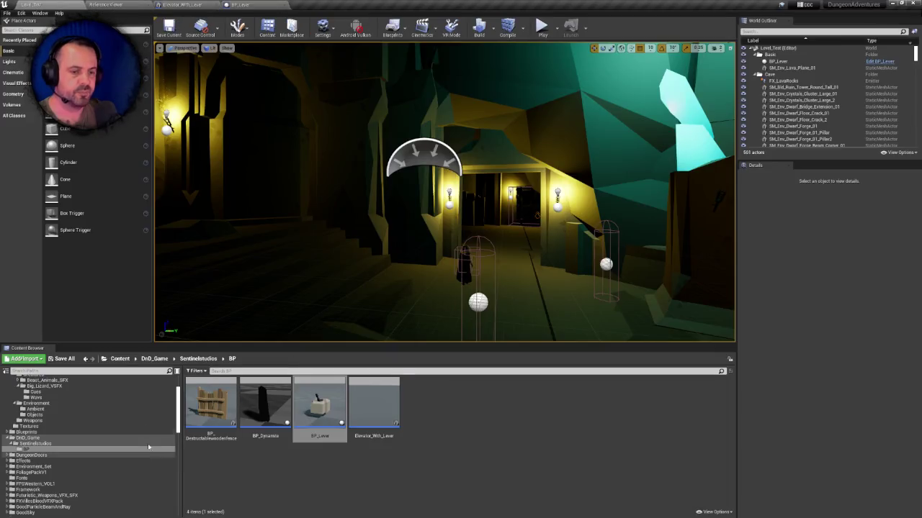
click(27, 438)
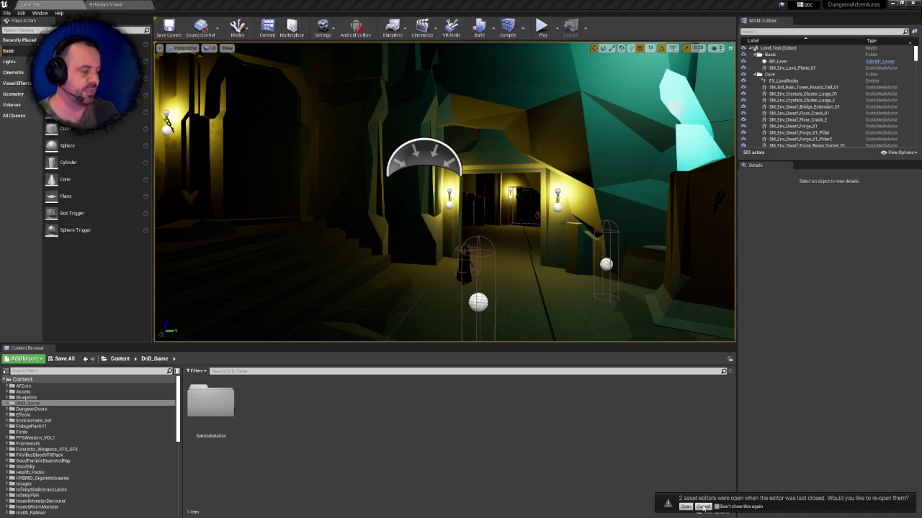
- Decline reopening old editors and navigate to DnD_Game > Sentinelstudios > BP
click(702, 507)
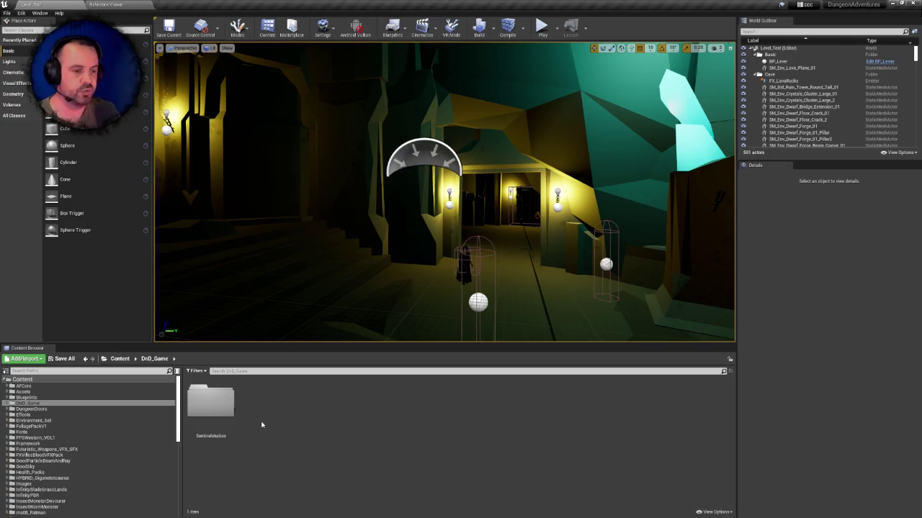
click(27, 397)
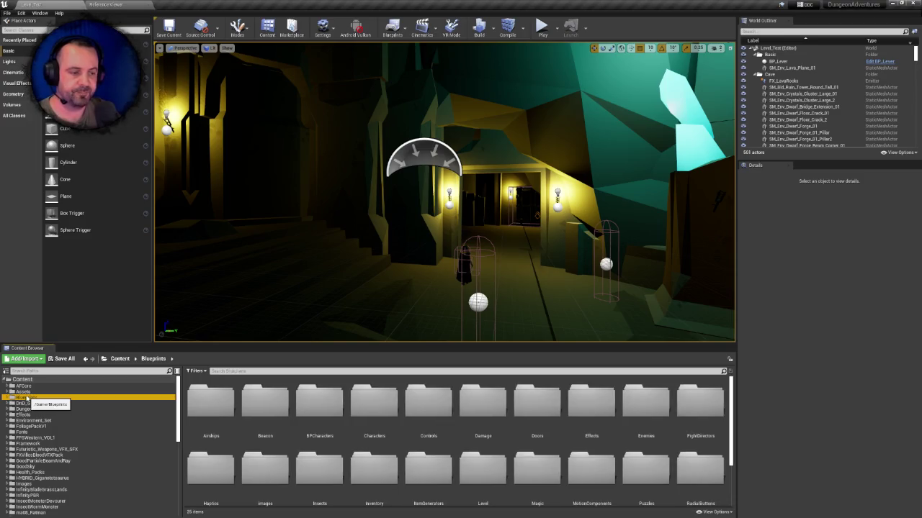
click(27, 403)
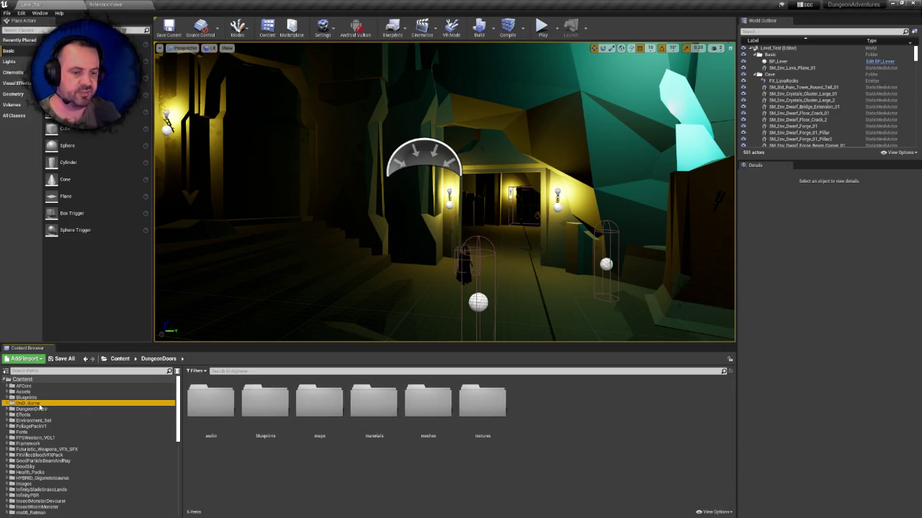
click(207, 402)
double_click(206, 402)
double_click(206, 402)
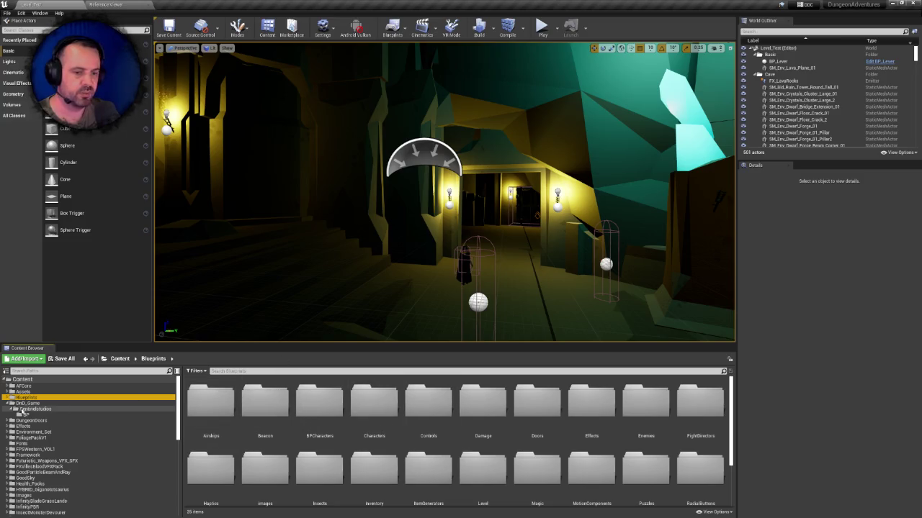
click(27, 415)
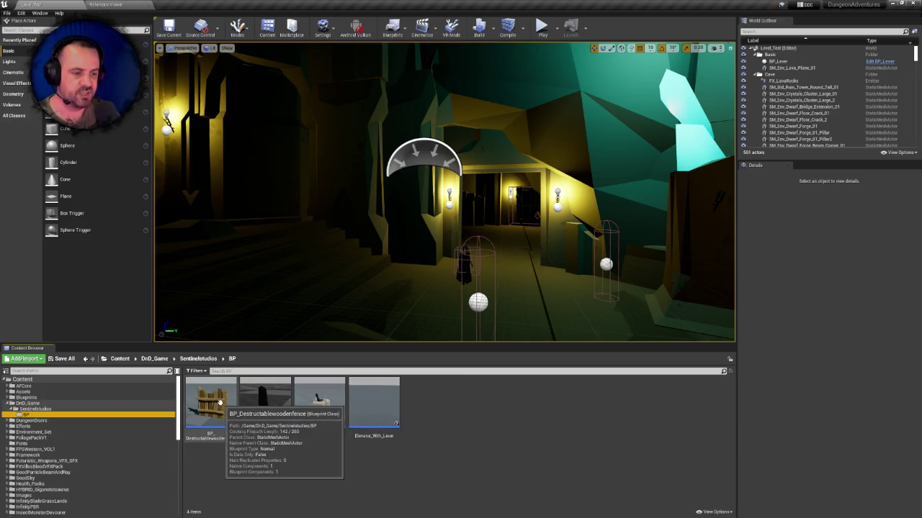
- Review BP_Destructablewoodenfence's Sequence, Spawn Emitter and Play Sound nodes, then close it
double_click(221, 407)
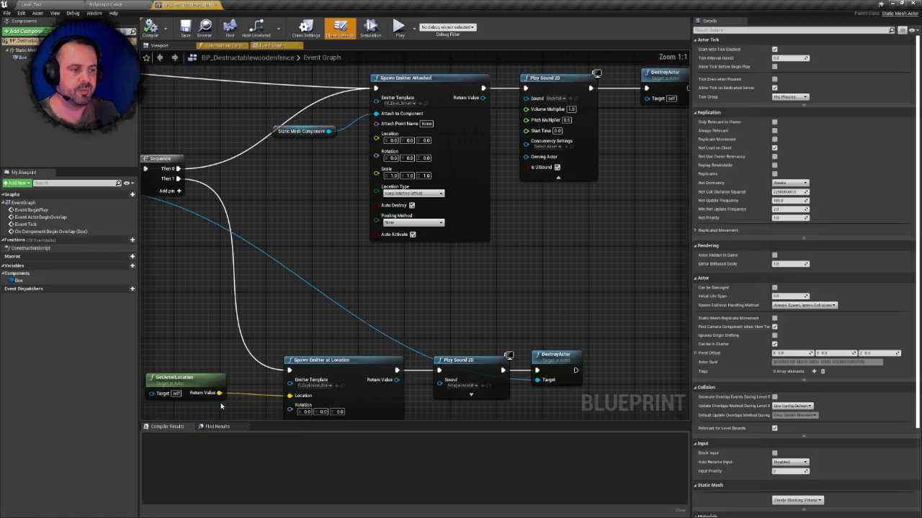
scroll(367, 247, down, 5)
scroll(428, 237, up, 4)
mouse_move(375, 250)
mouse_down()
mouse_move(299, 252)
mouse_move(221, 234)
mouse_move(92, 233)
mouse_up()
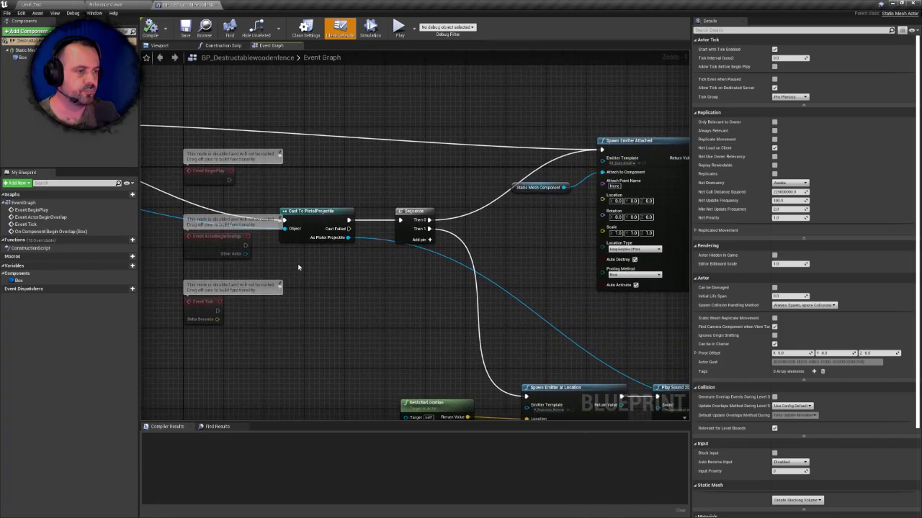
scroll(553, 252, down, 2)
scroll(366, 233, up, 1)
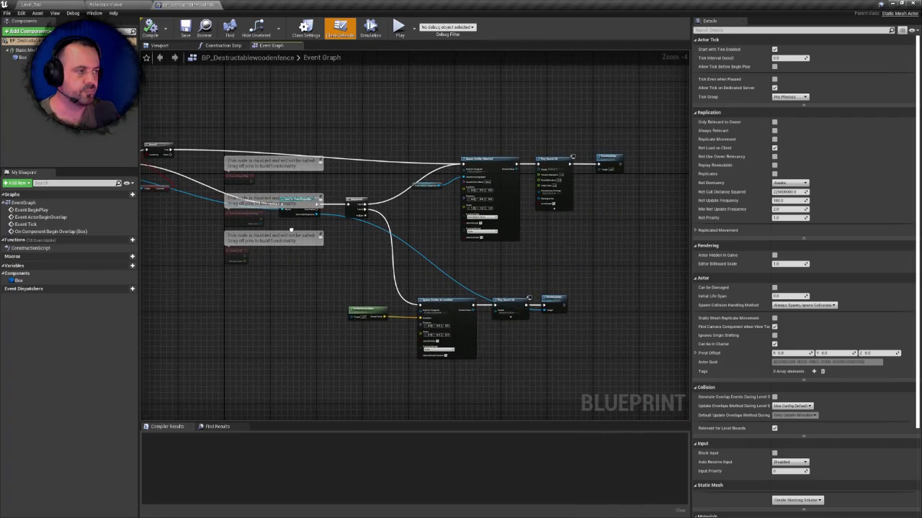
scroll(445, 239, up, 2)
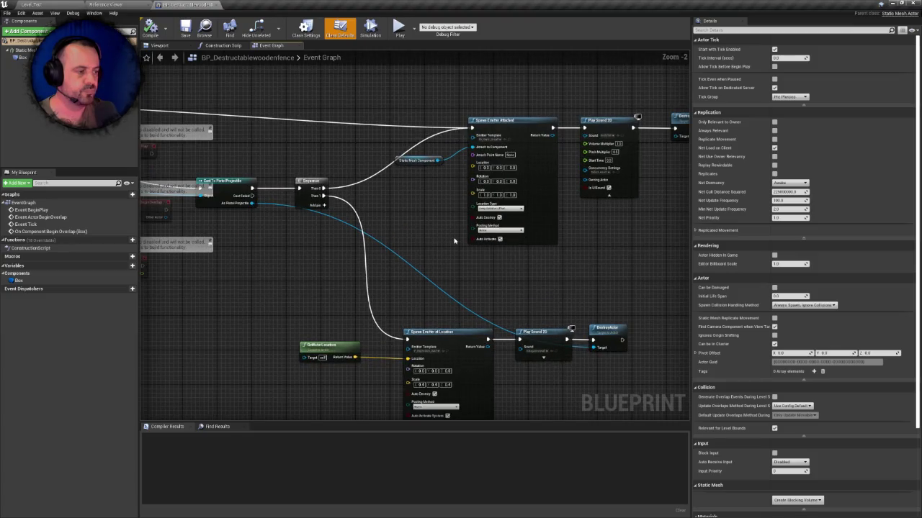
right_click(453, 241)
mouse_move(454, 240)
mouse_down()
mouse_move(362, 250)
mouse_move(425, 227)
mouse_up()
click(217, 4)
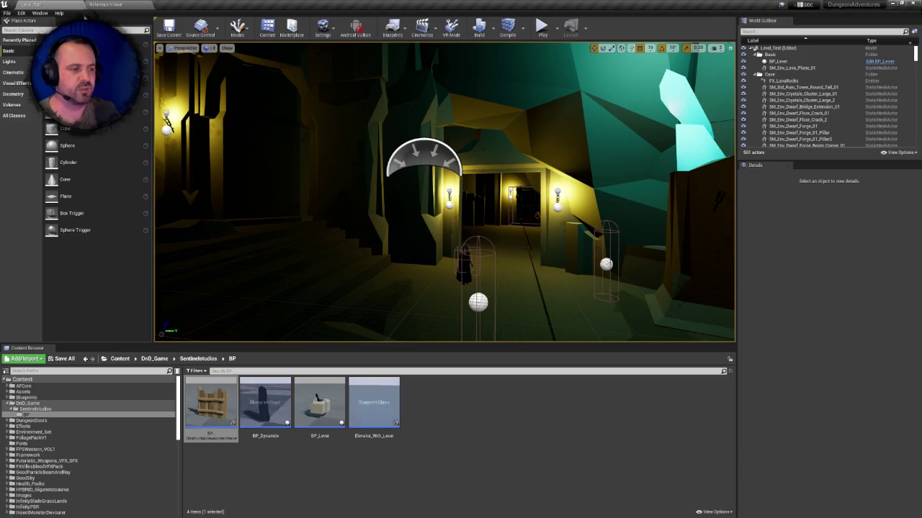
- Inspect the BP_Dynamite mesh in its full-screen blueprint preview, then close it
double_click(272, 398)
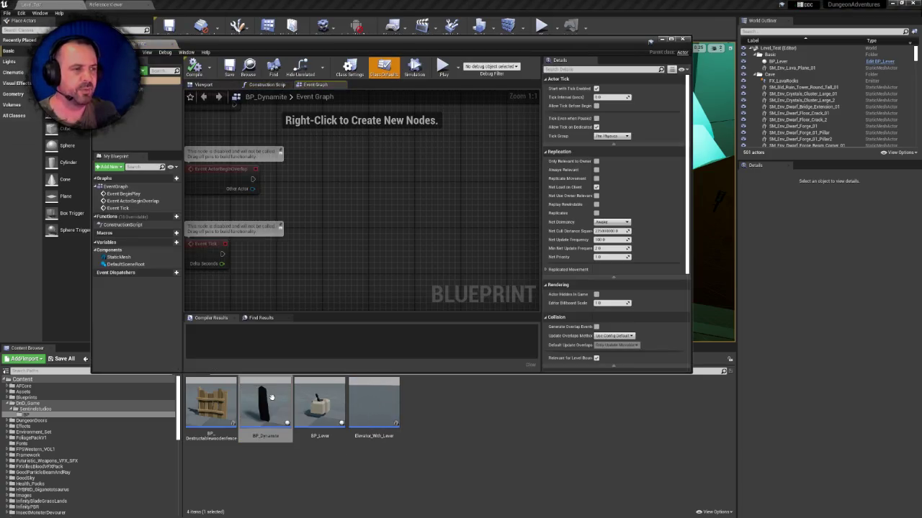
double_click(187, 40)
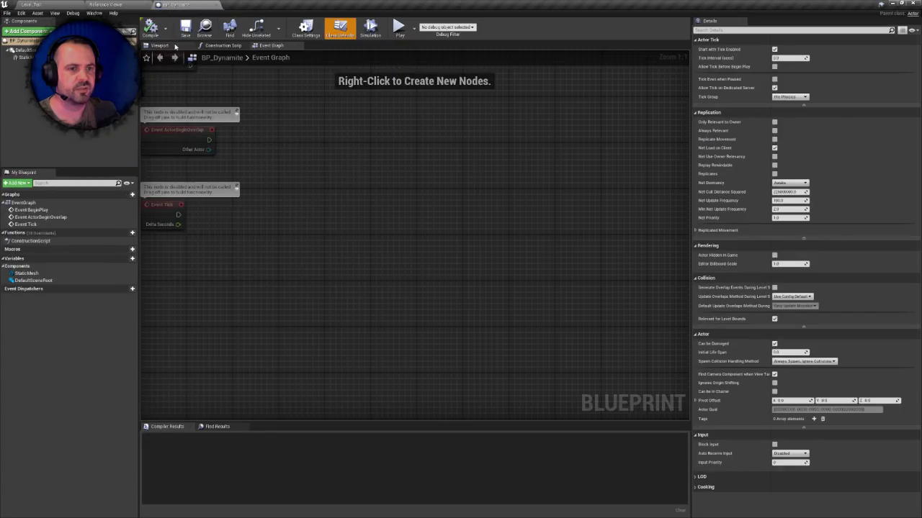
click(166, 47)
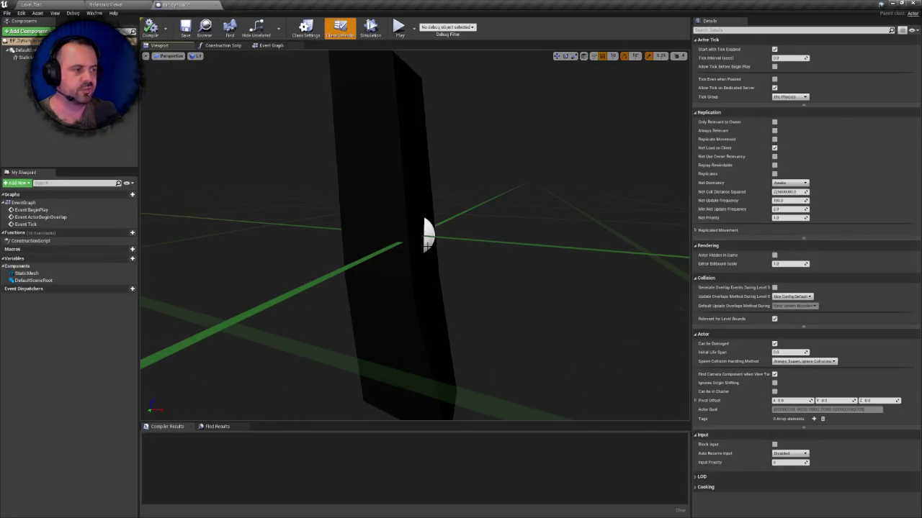
click(208, 5)
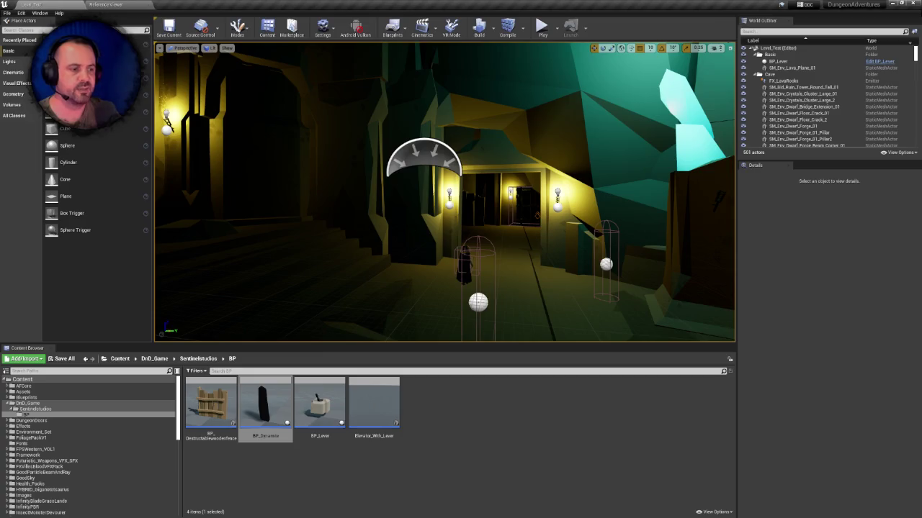
- Force-delete BP_Dynamite from Sentinelstudios/BP, then open the BP_Lever blueprint
click(265, 404)
key(Delete)
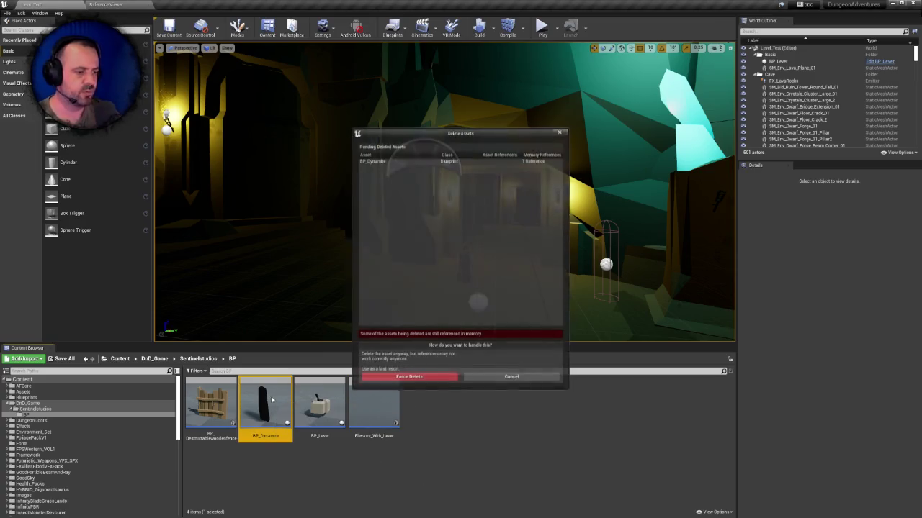
click(422, 378)
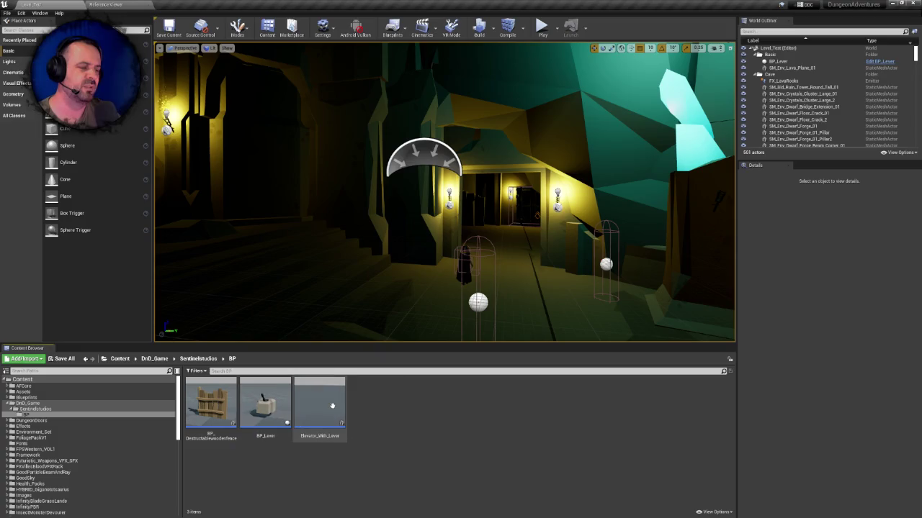
double_click(268, 402)
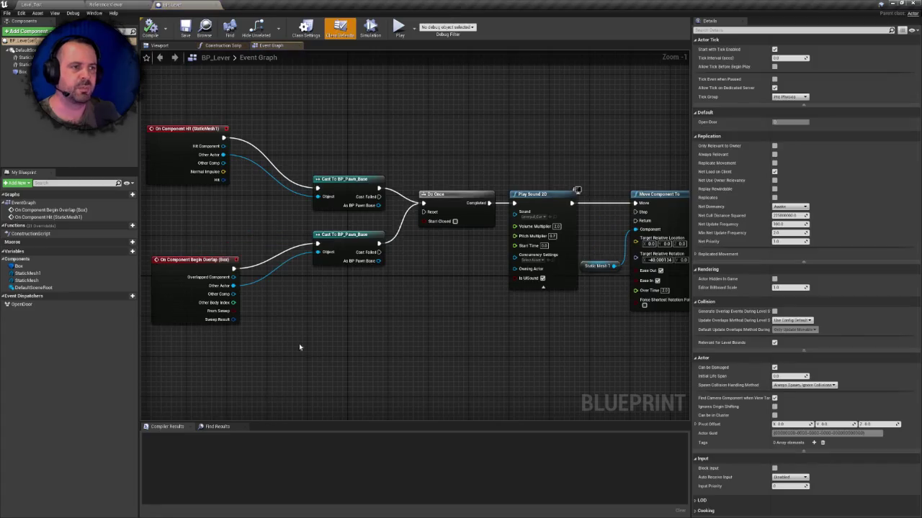
scroll(395, 292, down, 6)
scroll(389, 296, up, 4)
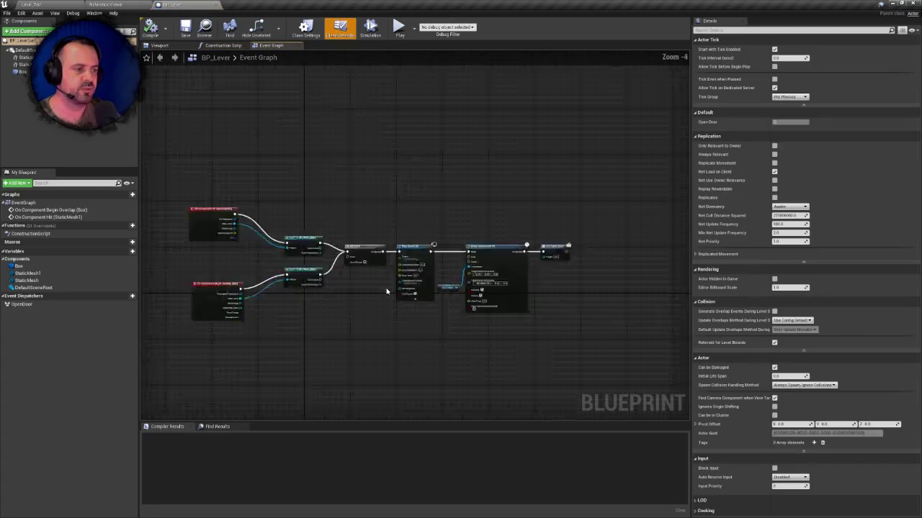
scroll(373, 295, down, 5)
scroll(373, 295, up, 4)
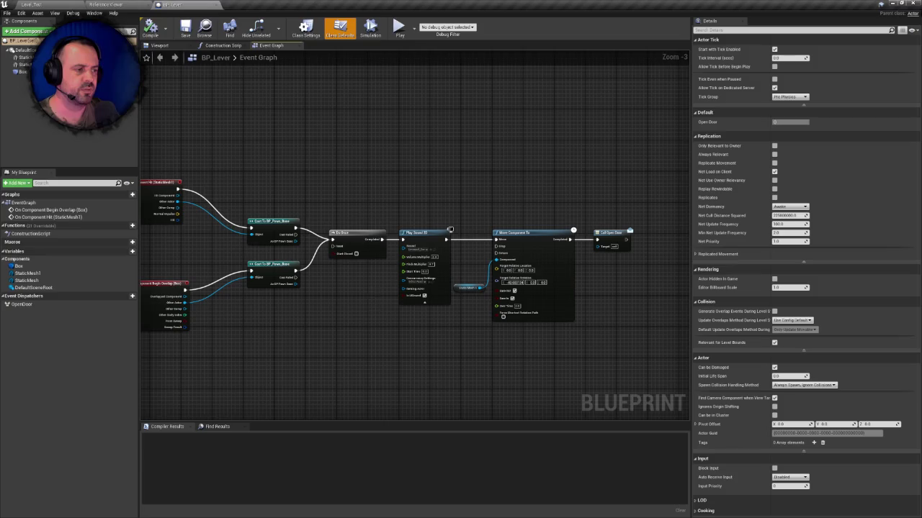
scroll(368, 295, down, 2)
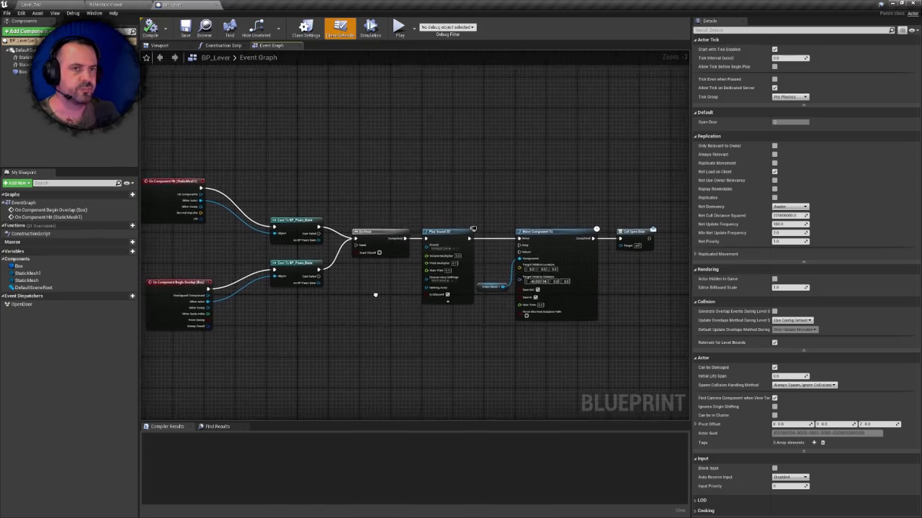
scroll(353, 292, up, 2)
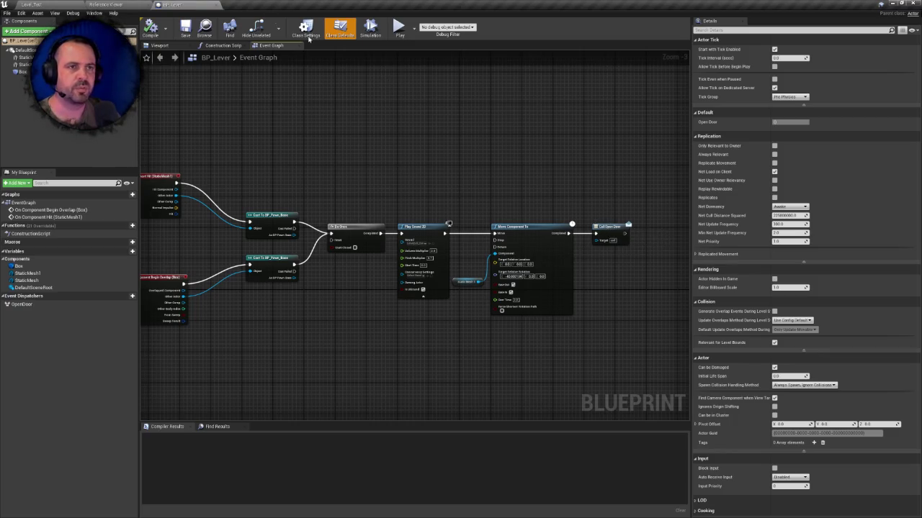
click(74, 5)
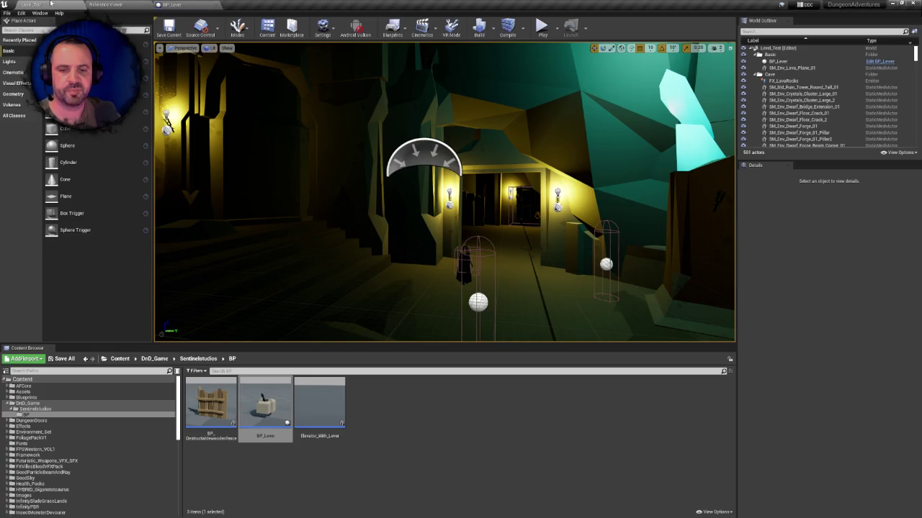
drag(320, 408, 325, 405)
key(Escape)
double_click(319, 404)
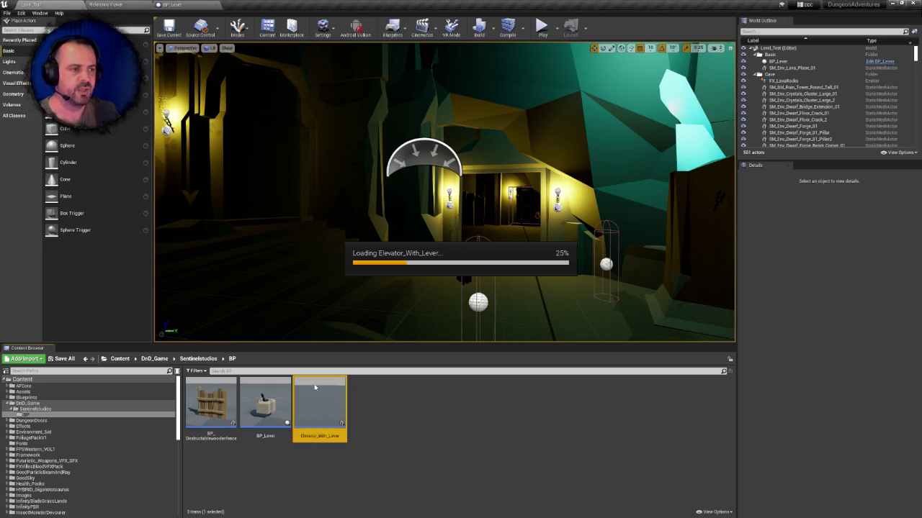
drag(300, 143, 311, 146)
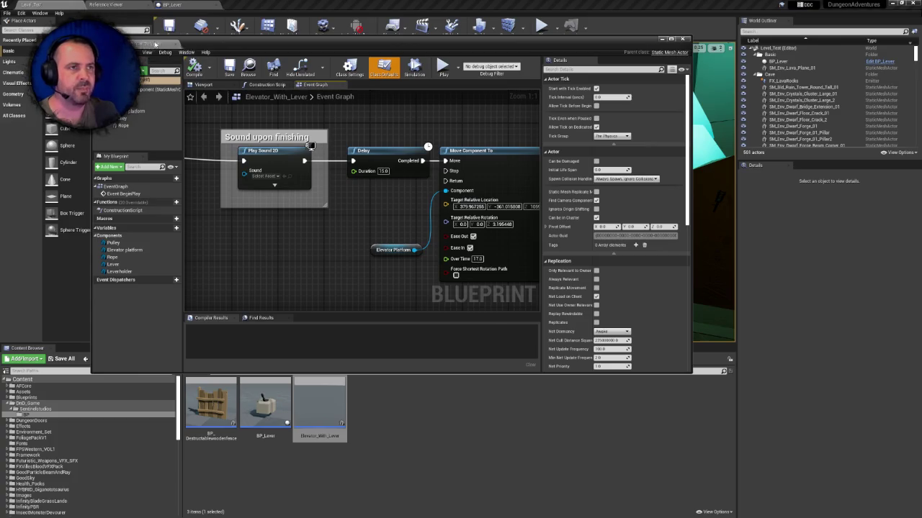
scroll(237, 218, down, 5)
scroll(449, 228, up, 1)
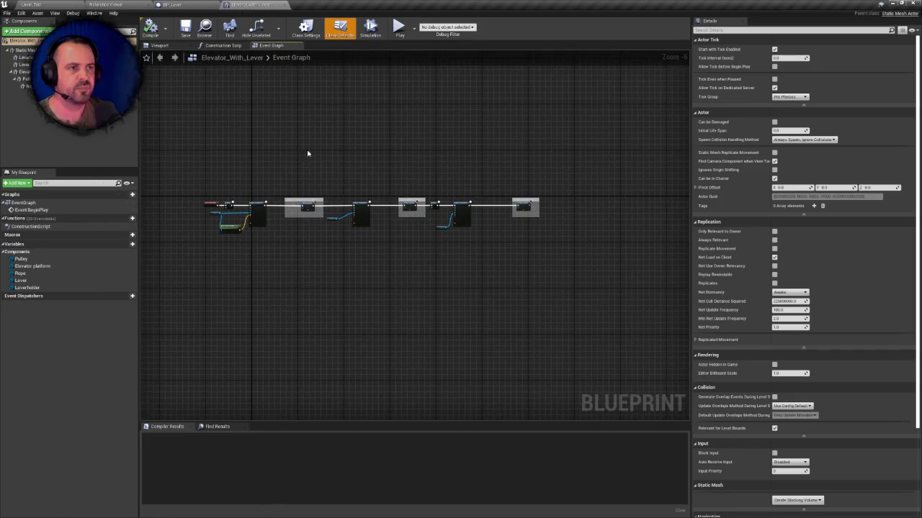
click(162, 46)
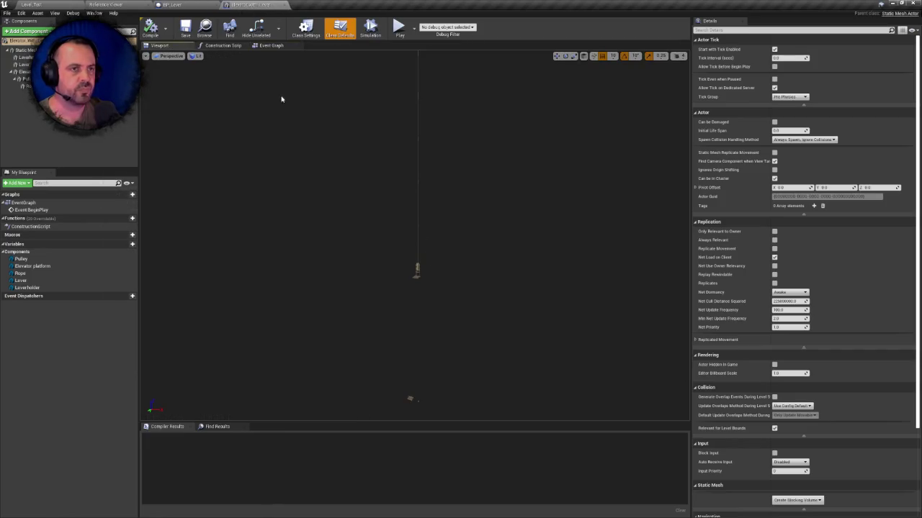
click(223, 45)
scroll(368, 247, down, 4)
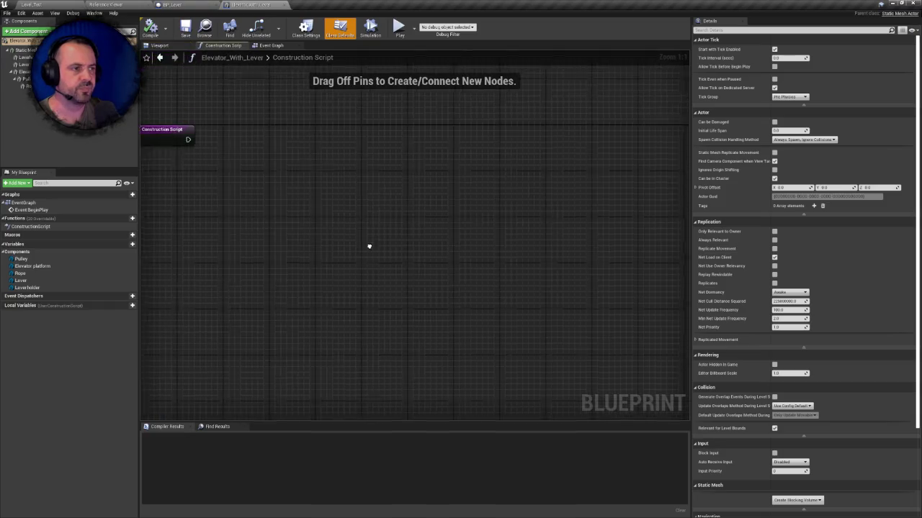
click(268, 46)
click(190, 46)
drag(422, 291, 422, 291)
click(266, 45)
scroll(307, 135, up, 5)
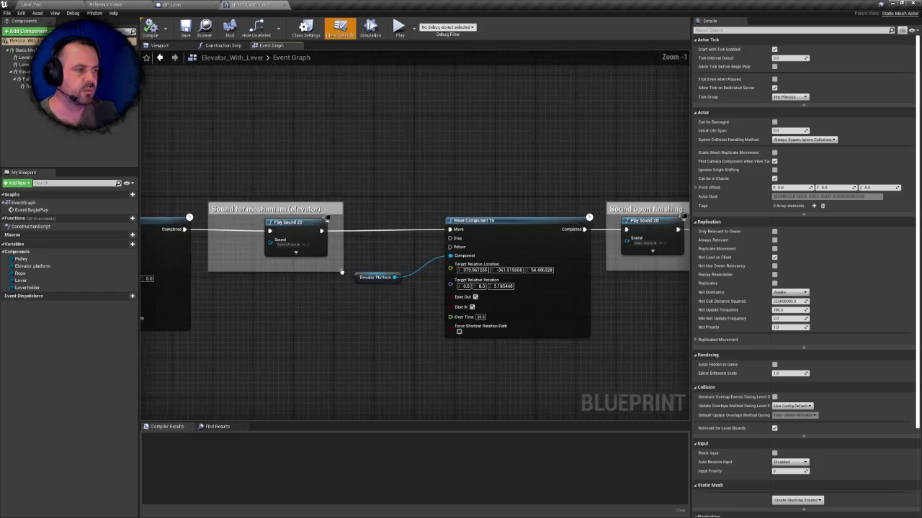
scroll(551, 231, up, 2)
mouse_move(551, 230)
mouse_down()
mouse_move(265, 262)
mouse_move(152, 288)
mouse_move(8, 245)
mouse_up()
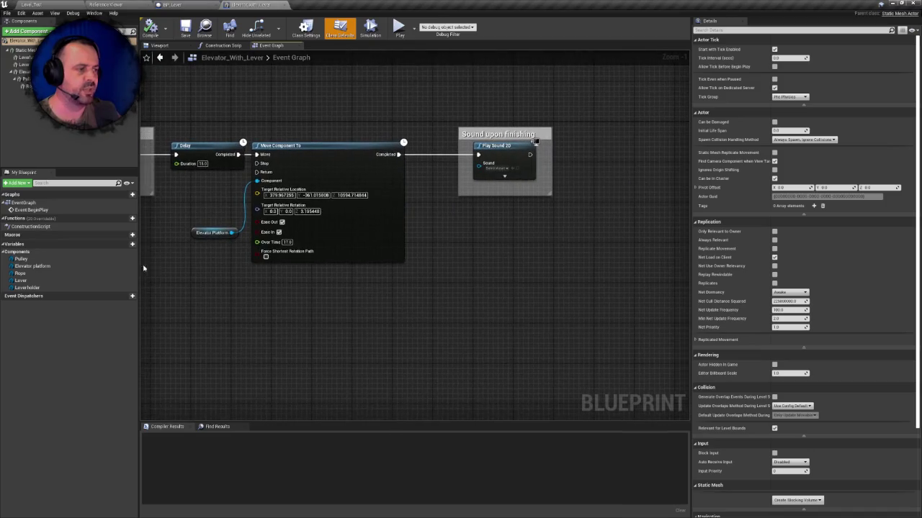
drag(139, 112, 283, 155)
click(74, 3)
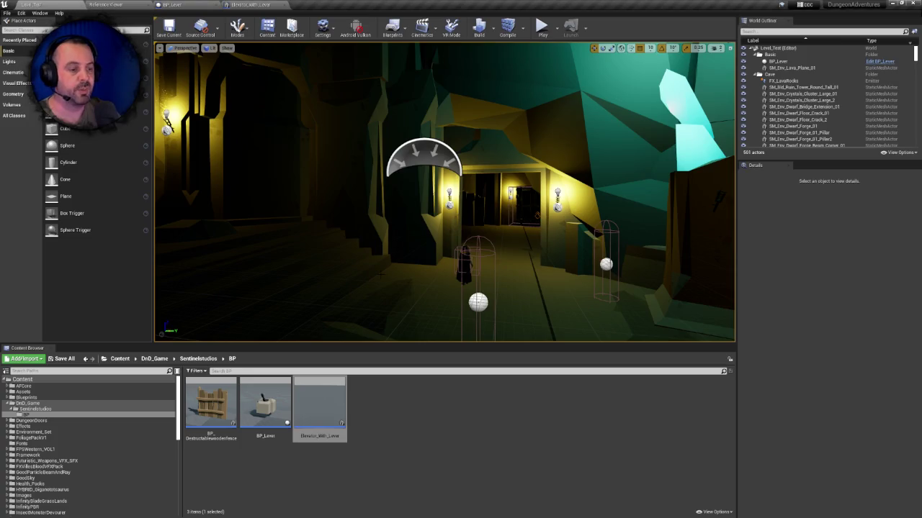
- Select all three Sentinelstudios BP assets and move them into the Blueprints/Level folder
key(ctrl+a)
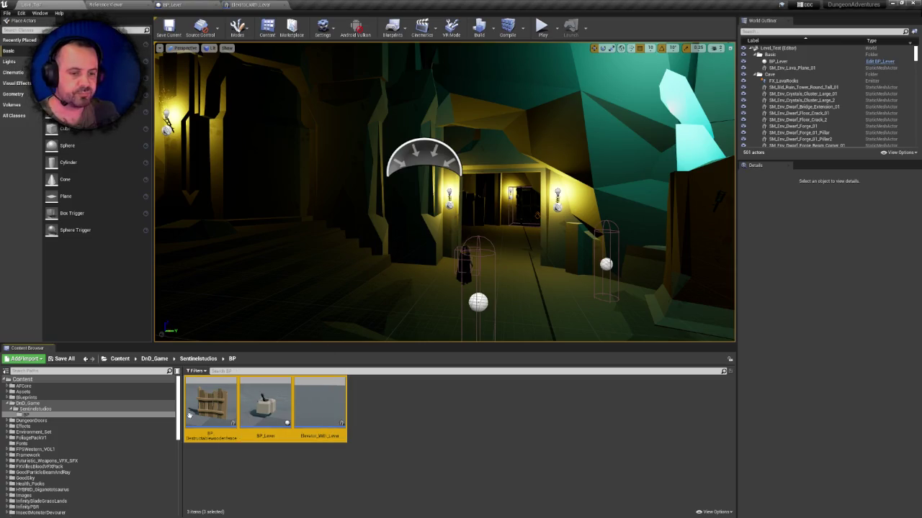
click(8, 397)
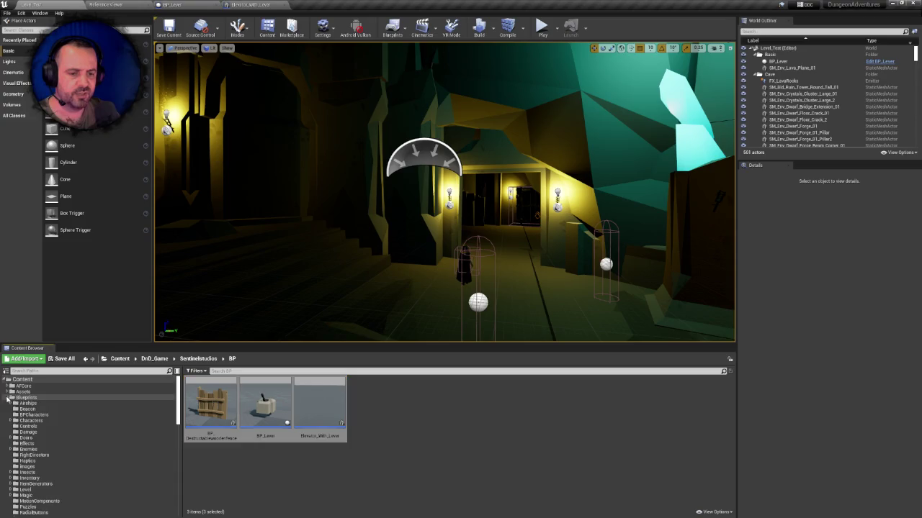
scroll(119, 407, down, 1)
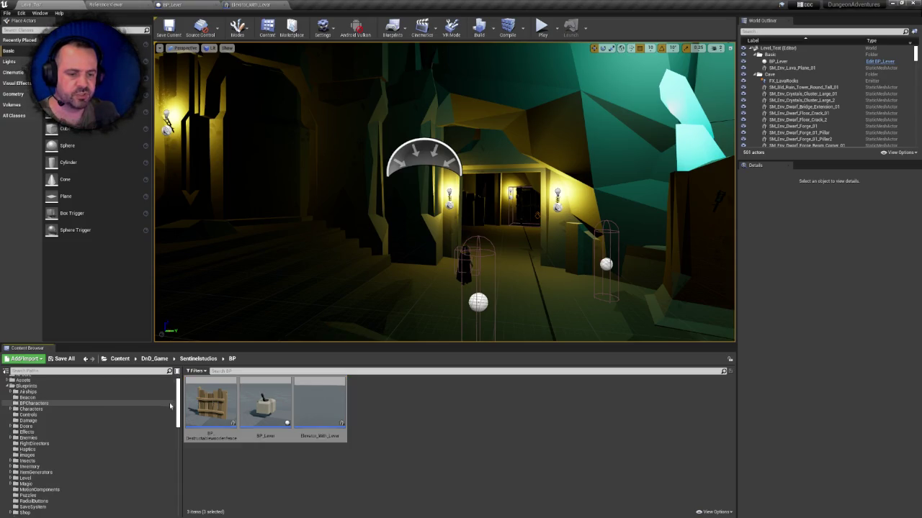
click(10, 480)
scroll(78, 461, down, 2)
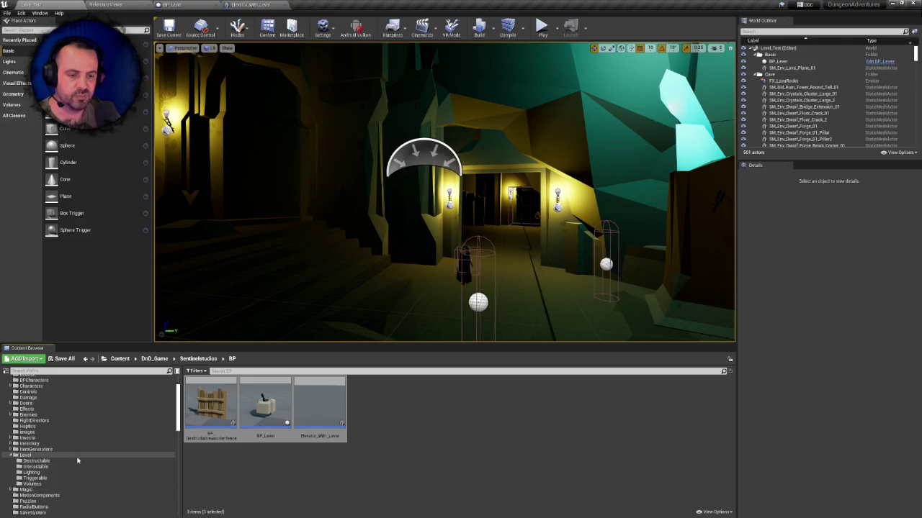
mouse_move(265, 407)
mouse_down()
mouse_move(116, 468)
mouse_move(52, 468)
mouse_move(40, 459)
mouse_up()
click(56, 467)
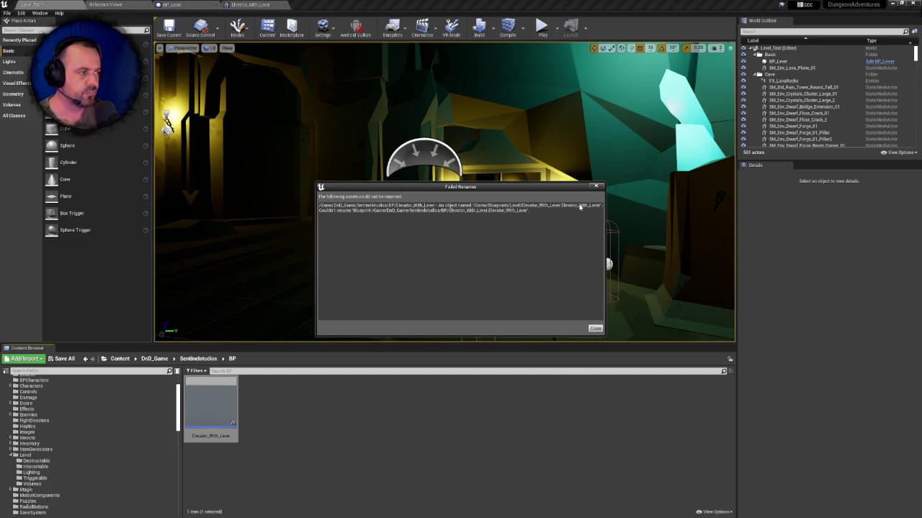
- Read and close the failed-renames report, then open the Blueprints/Level folder
mouse_move(606, 300)
mouse_down()
mouse_move(710, 300)
mouse_move(600, 300)
mouse_up()
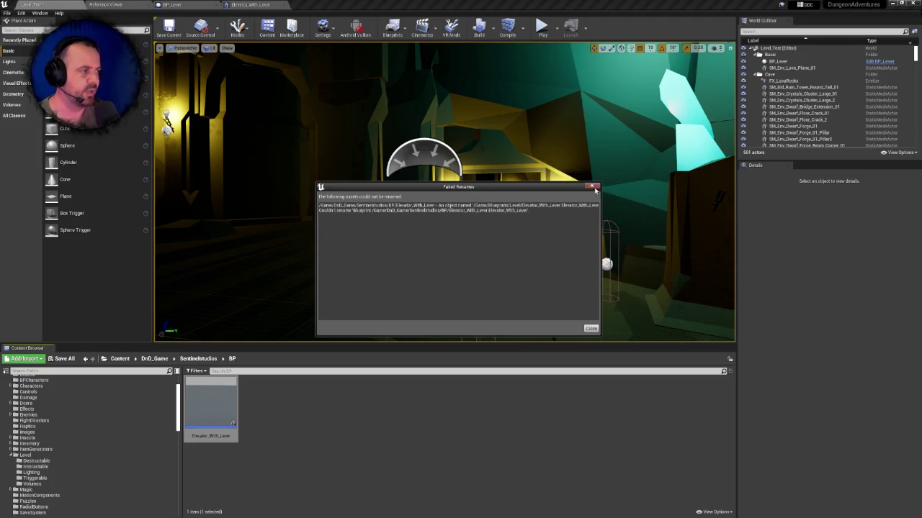
click(593, 187)
click(201, 416)
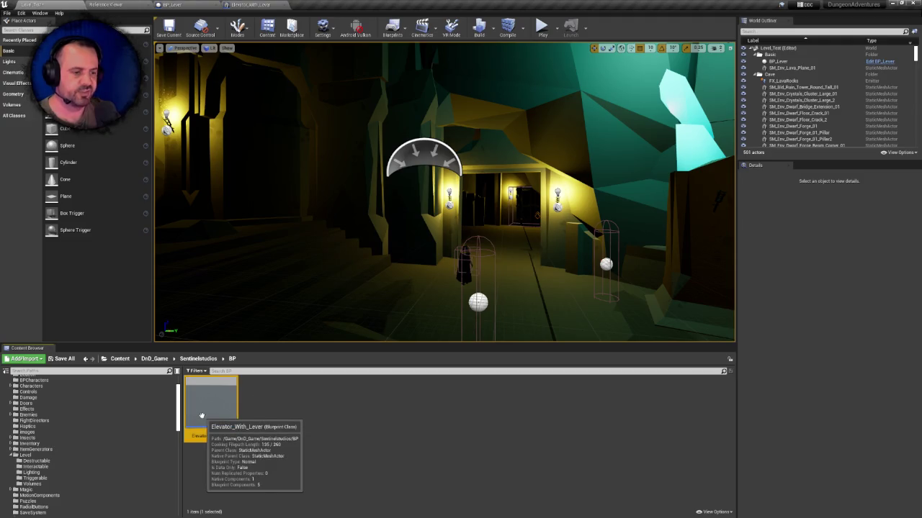
scroll(49, 401, down, 2)
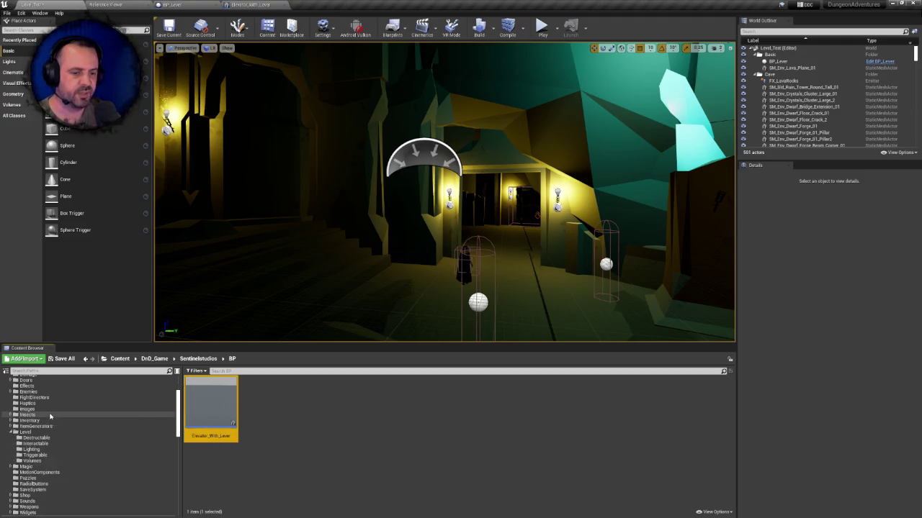
click(161, 433)
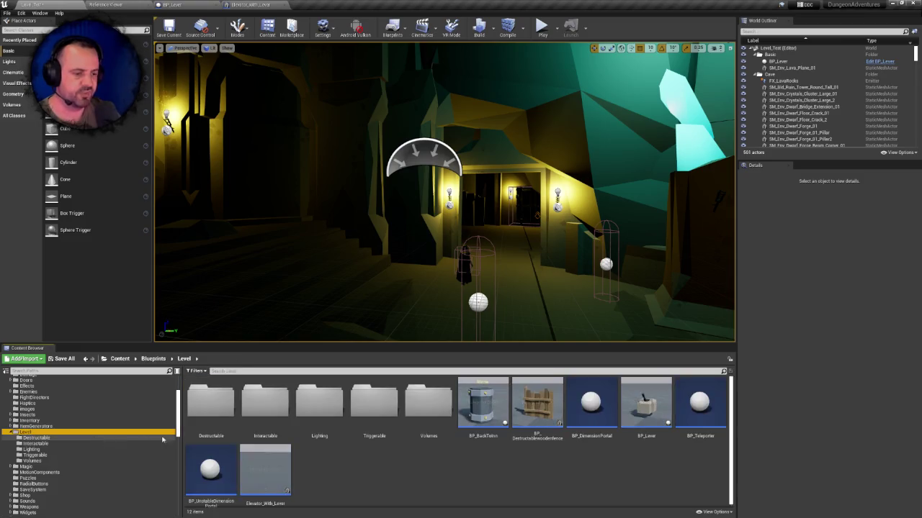
- Review Level's Elevator_With_Lever construction script, event graph and viewport, then return to Level_Test
click(267, 465)
double_click(267, 464)
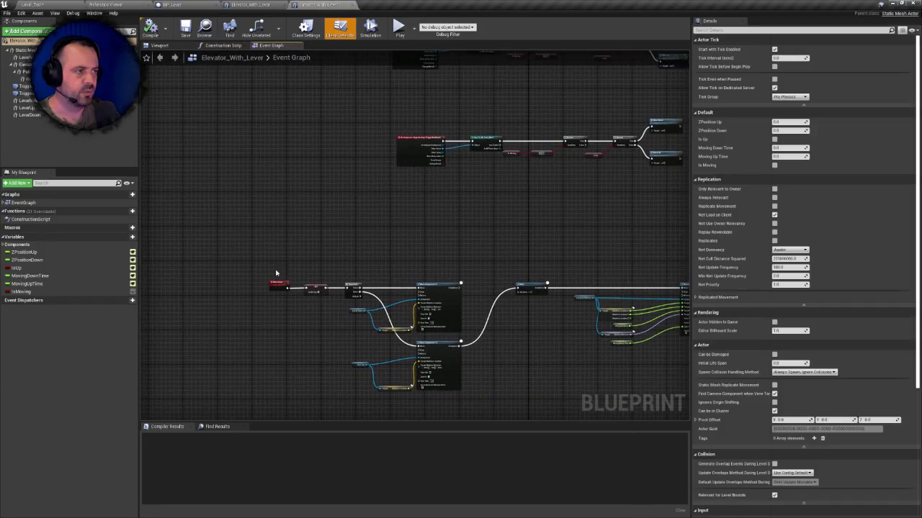
click(223, 45)
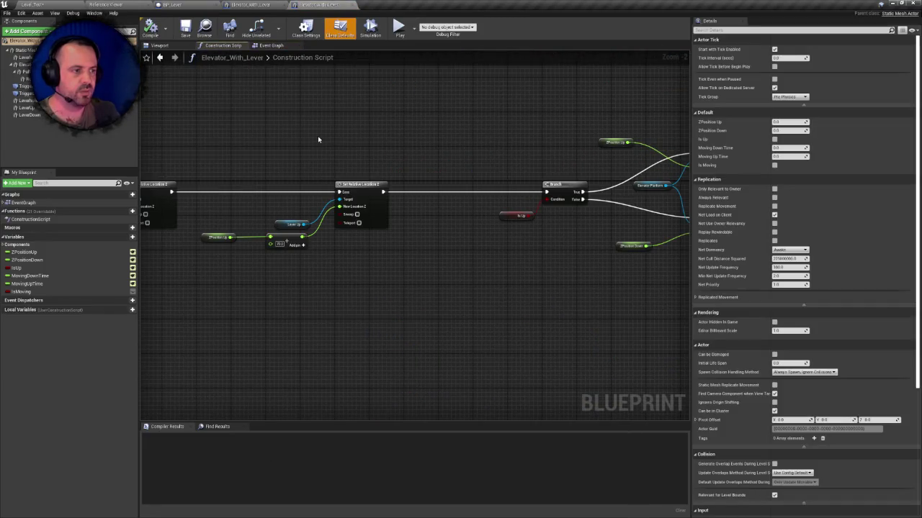
scroll(336, 148, down, 2)
click(271, 45)
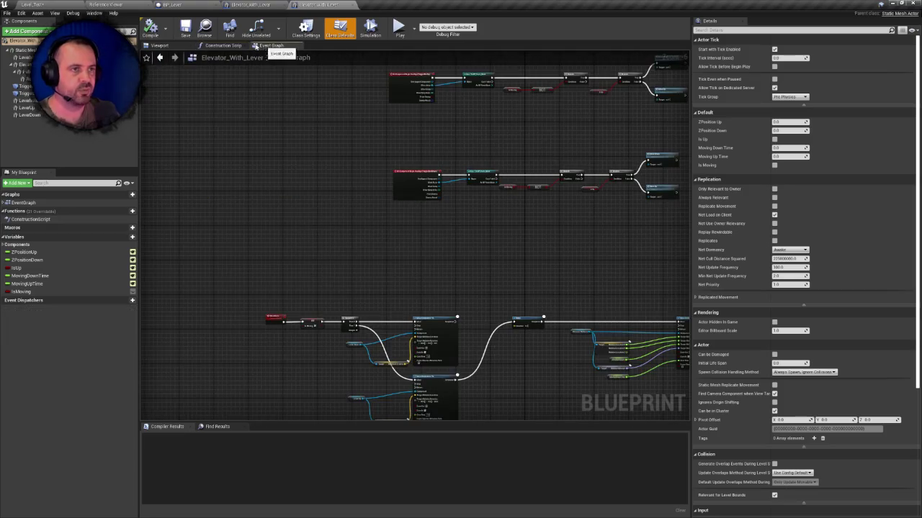
click(165, 45)
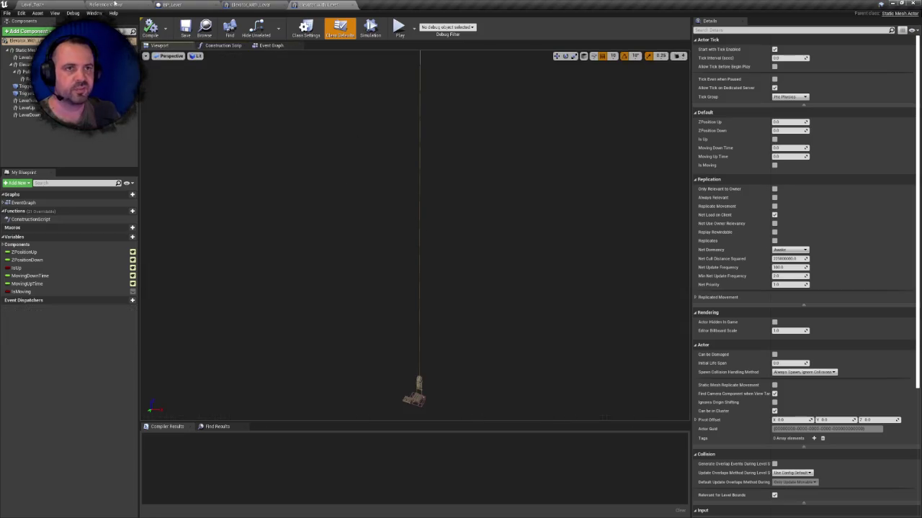
click(32, 5)
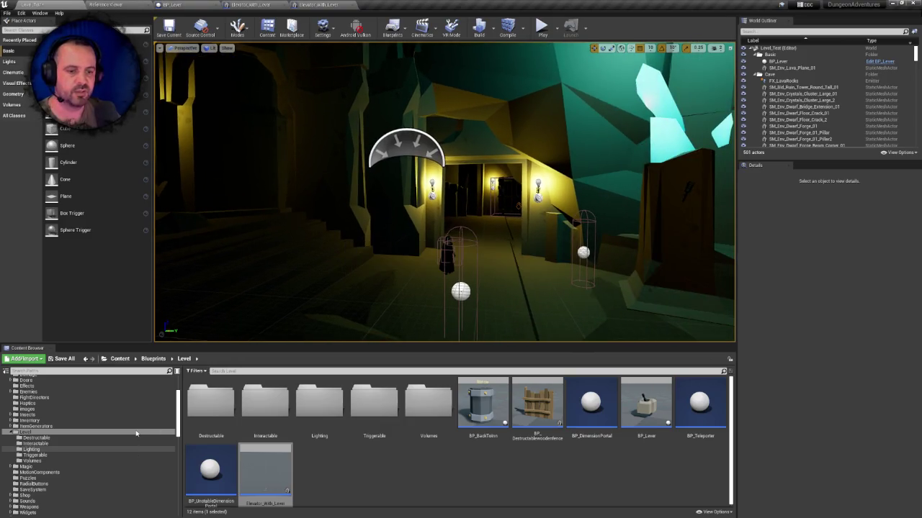
scroll(87, 428, down, 2)
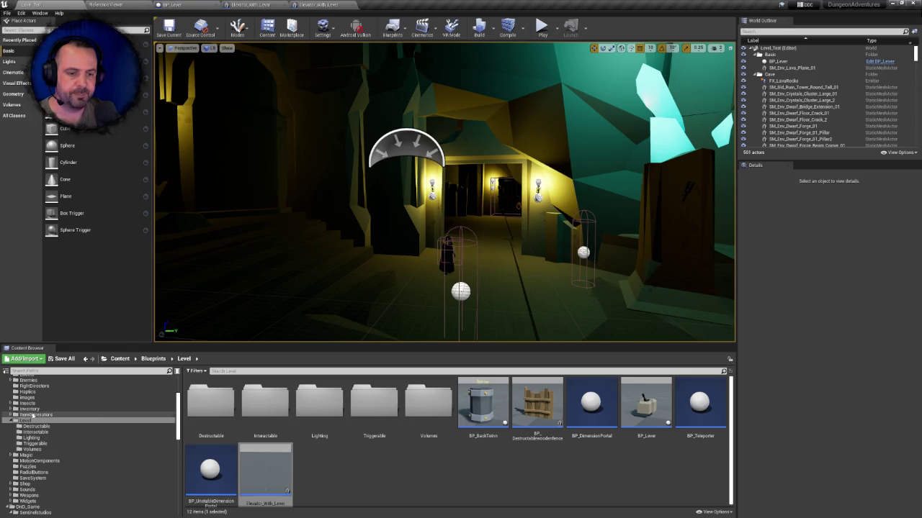
- Navigate from the Content root into DnD_Game > SentinelStudios > BP
click(26, 455)
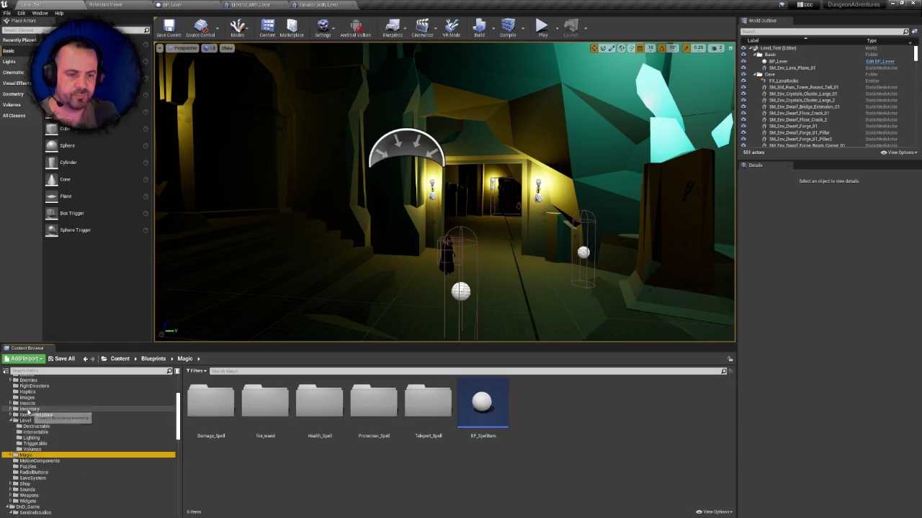
scroll(29, 411, up, 5)
click(21, 380)
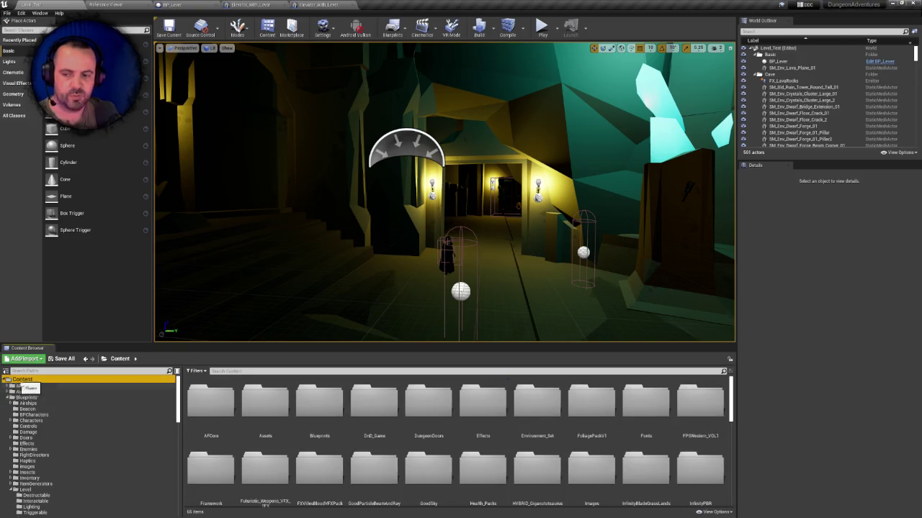
scroll(432, 435, down, 1)
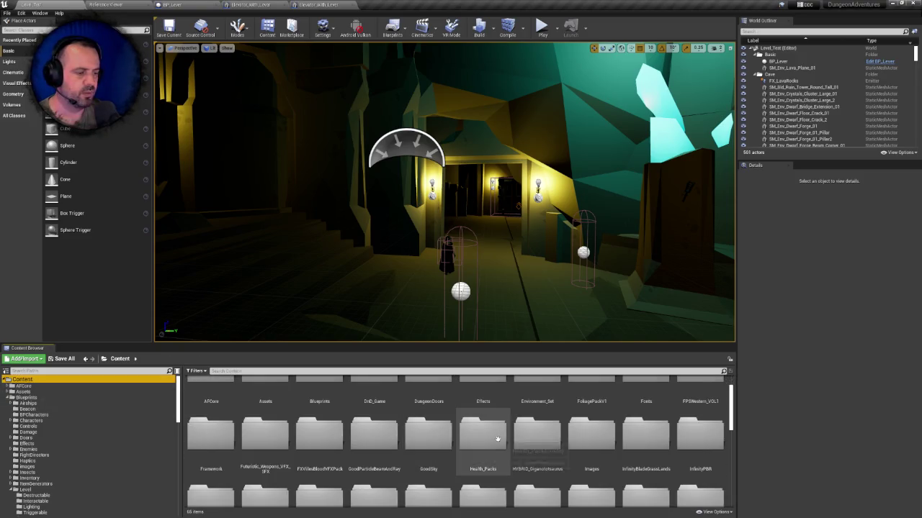
scroll(487, 406, up, 1)
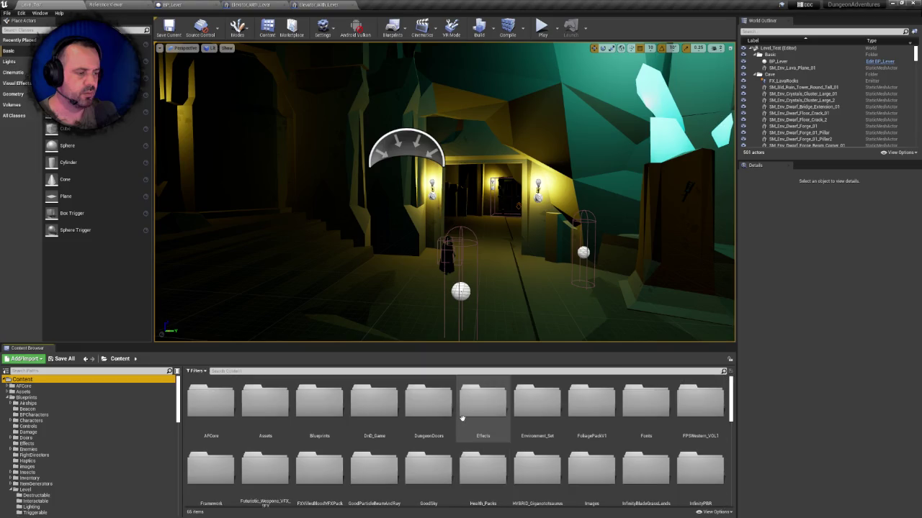
double_click(374, 402)
double_click(209, 402)
double_click(216, 402)
- Force-delete the leftover Elevator_With_Lever, then go back up to the Content root
click(217, 402)
key(Delete)
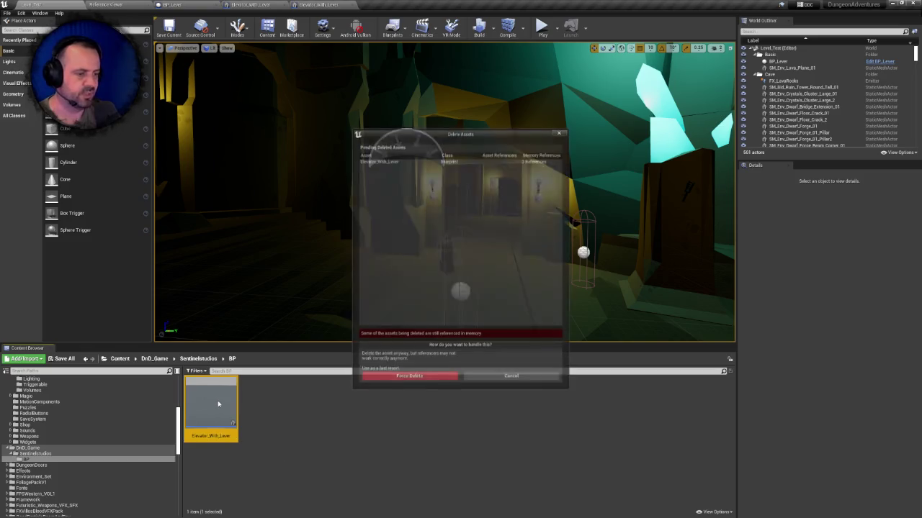
click(432, 379)
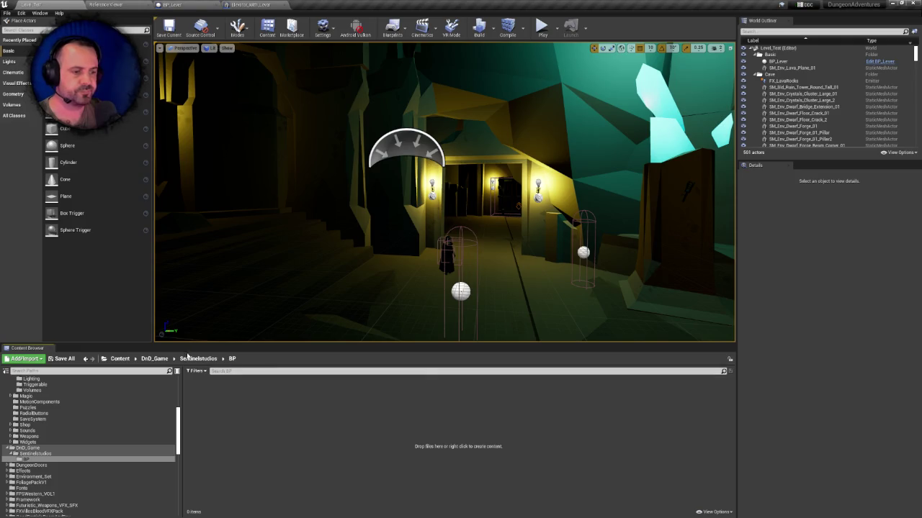
click(157, 359)
click(120, 358)
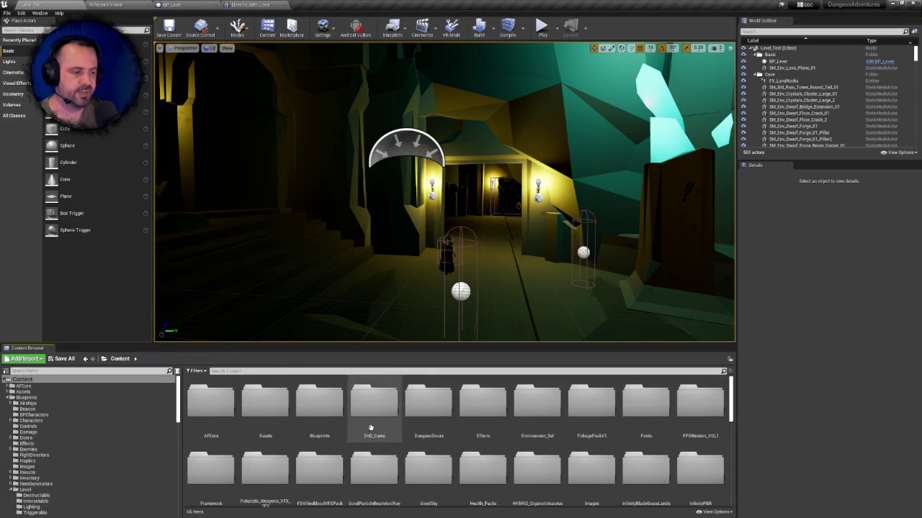
- Delete the DnD_Game folder from the Content root and confirm the deletion
click(343, 406)
click(374, 406)
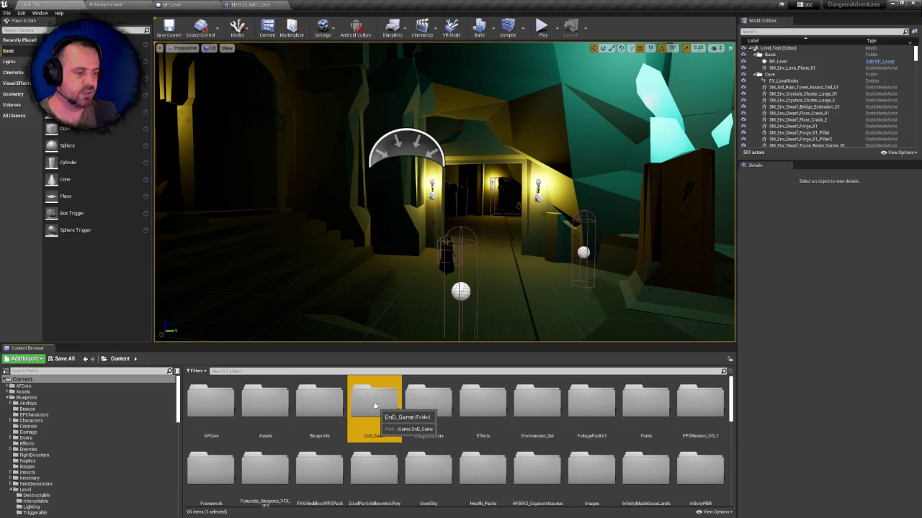
key(Delete)
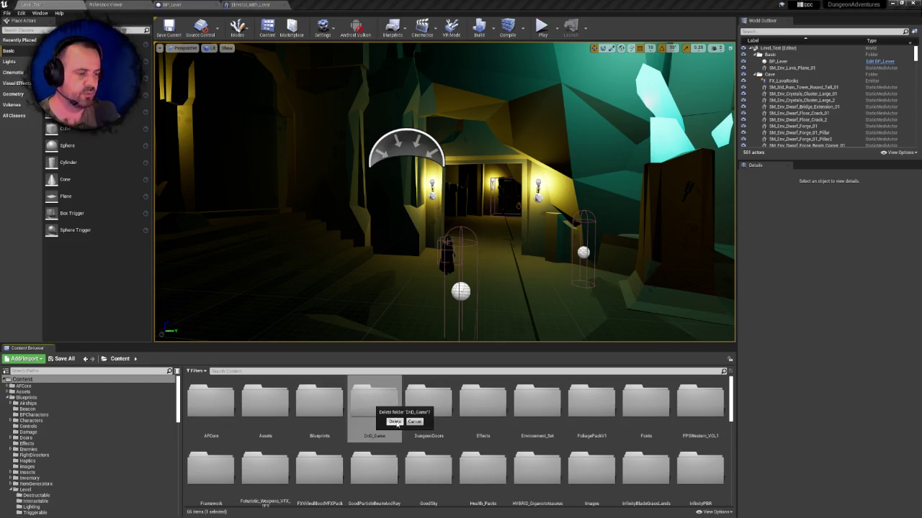
click(395, 422)
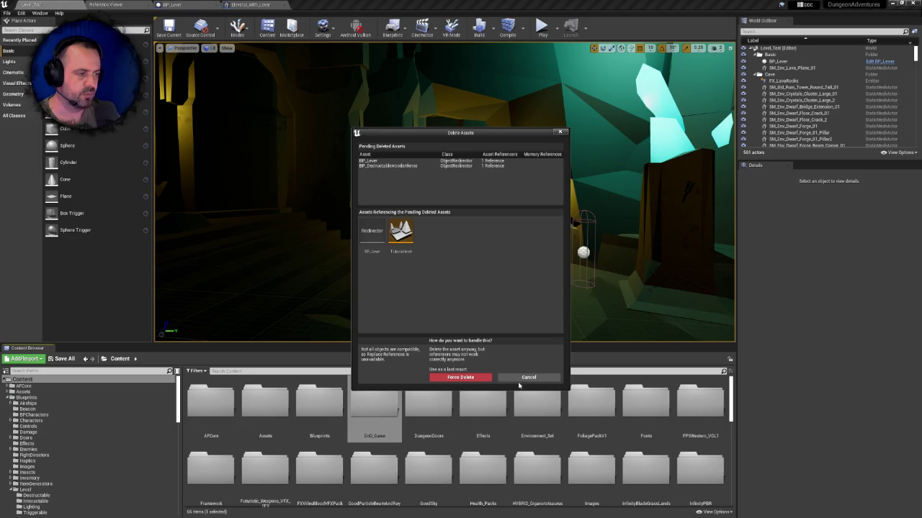
click(523, 384)
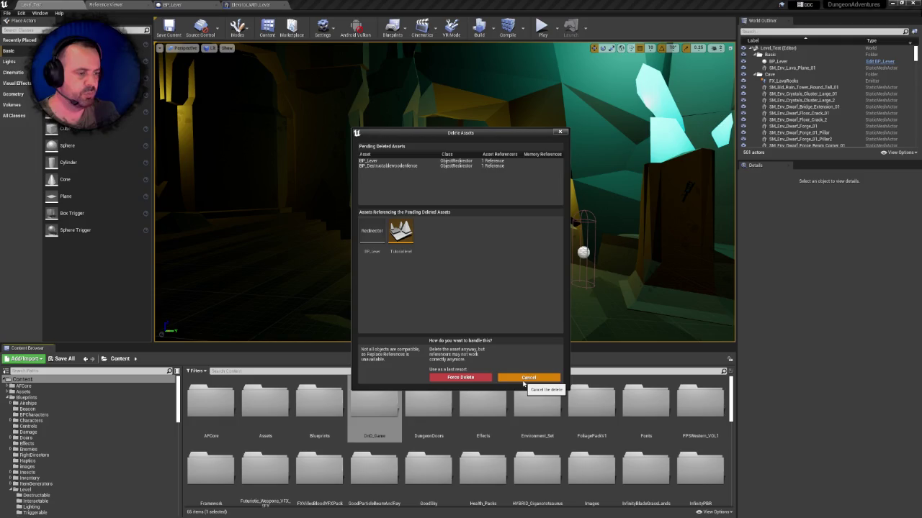
click(523, 383)
right_click(383, 406)
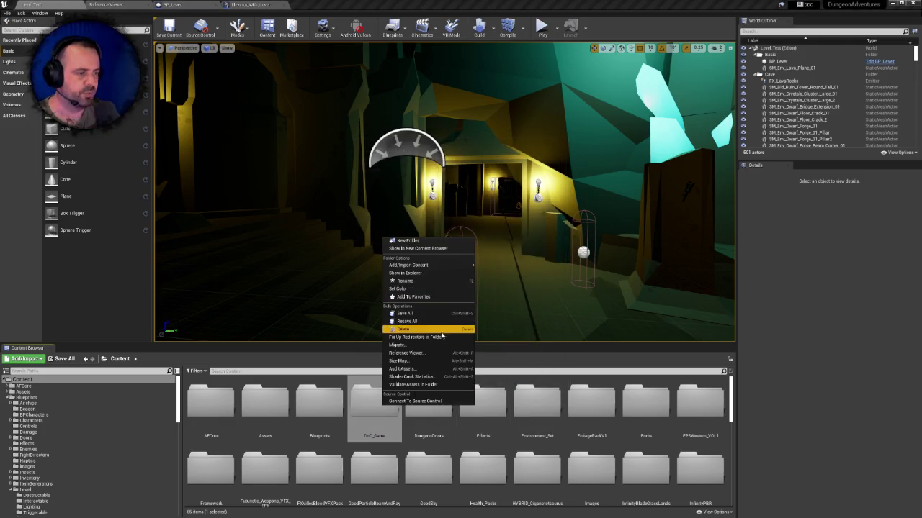
click(439, 330)
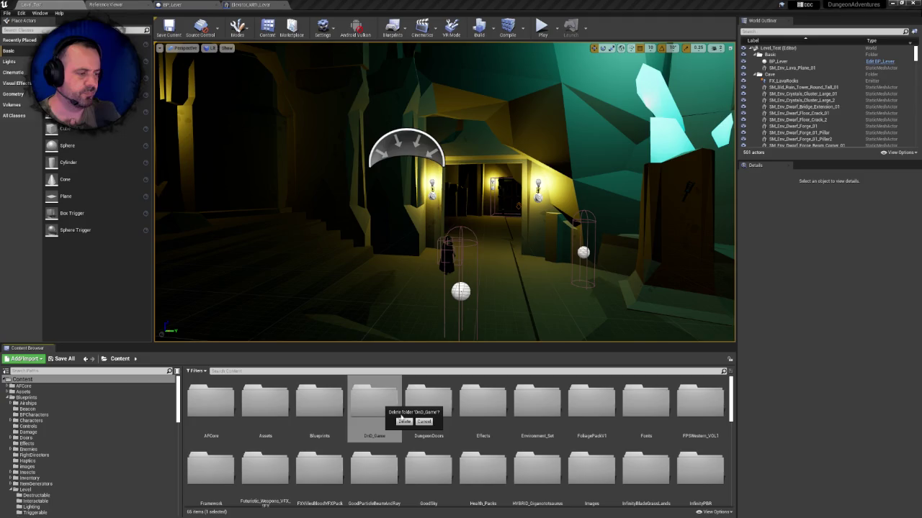
click(403, 422)
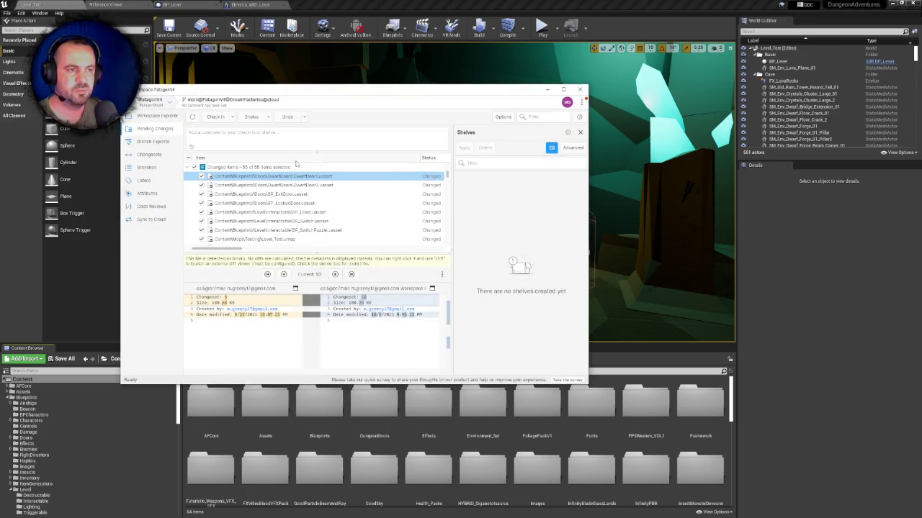
- Update the Plastic SCM workspace to the latest changes
scroll(432, 202, down, 5)
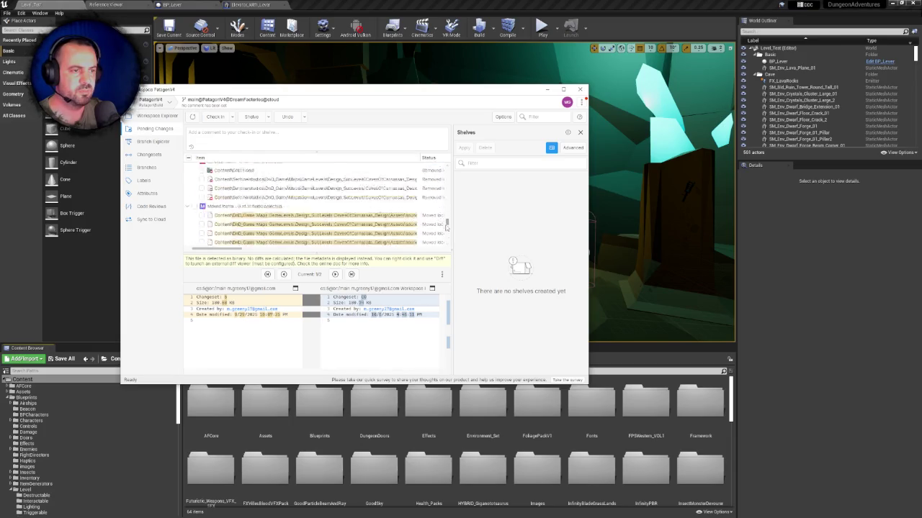
scroll(432, 202, up, 5)
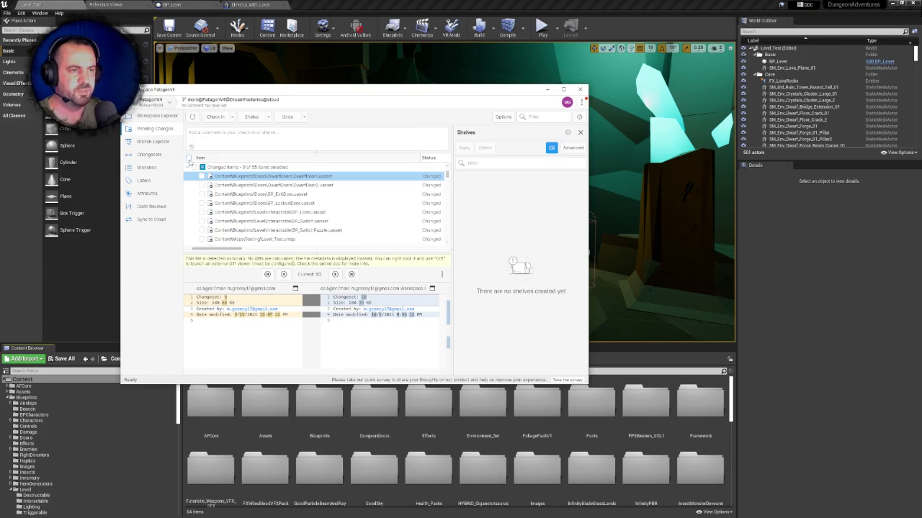
click(153, 116)
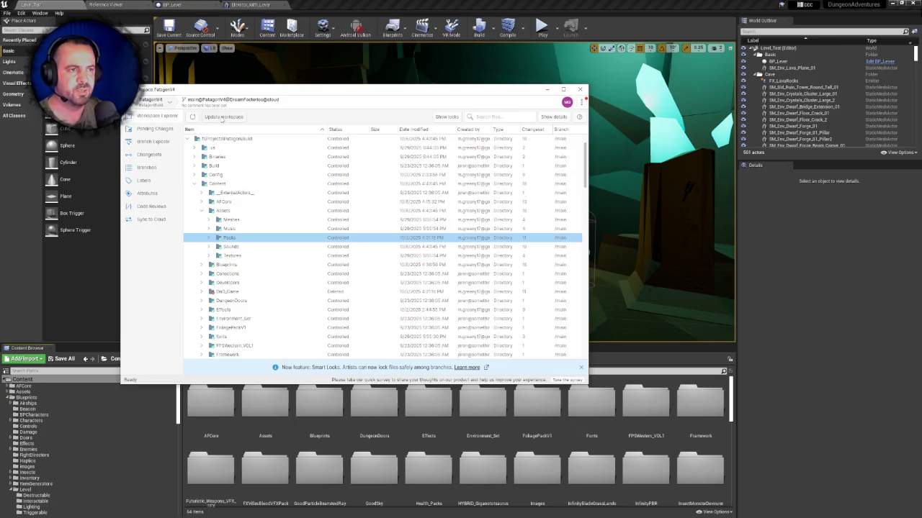
click(223, 118)
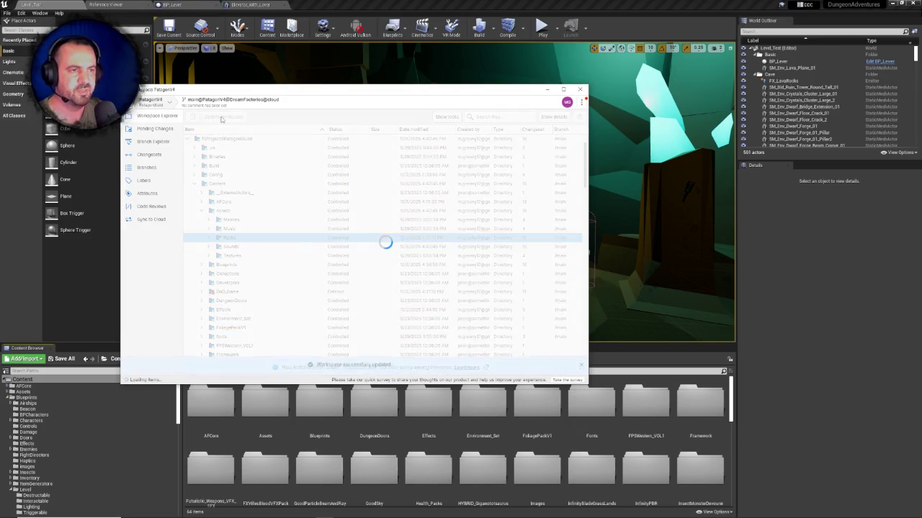
- Select all 55 pending changes and check them in with the comment 'Cleaned up assets'
click(160, 131)
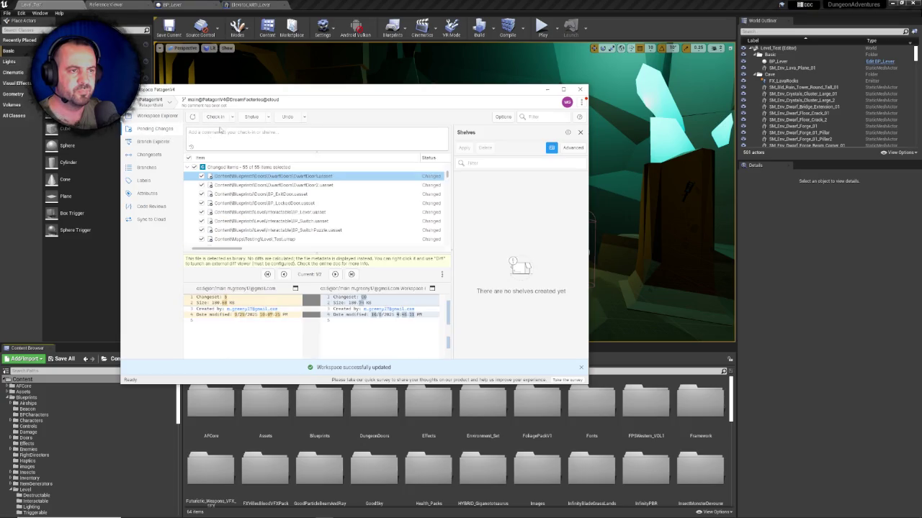
click(189, 158)
click(273, 148)
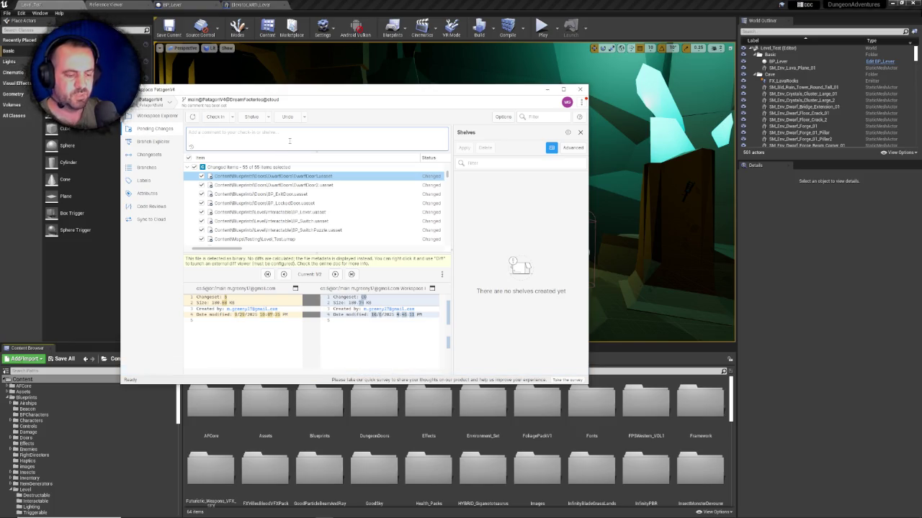
text(Dis)
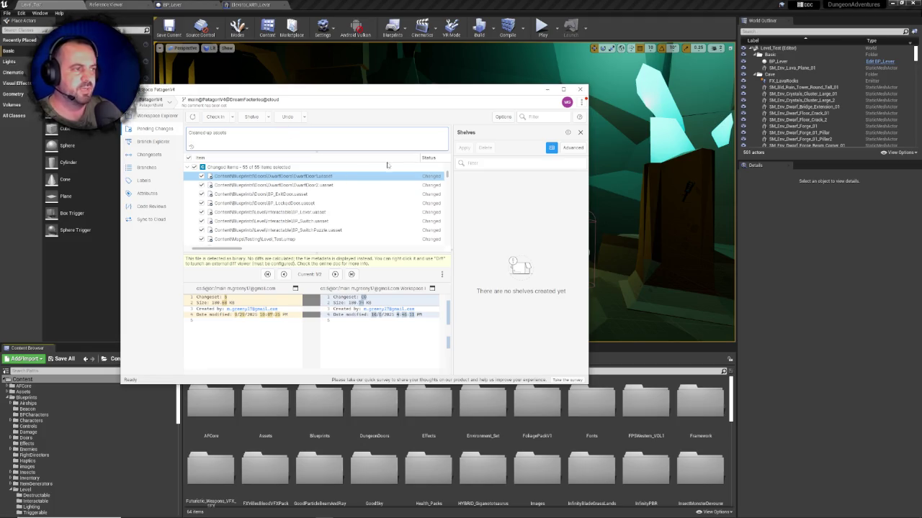
click(216, 117)
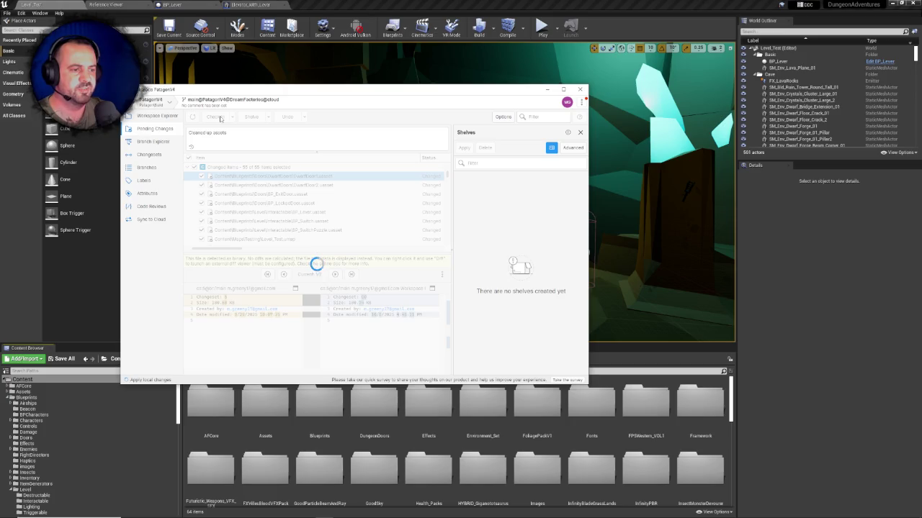
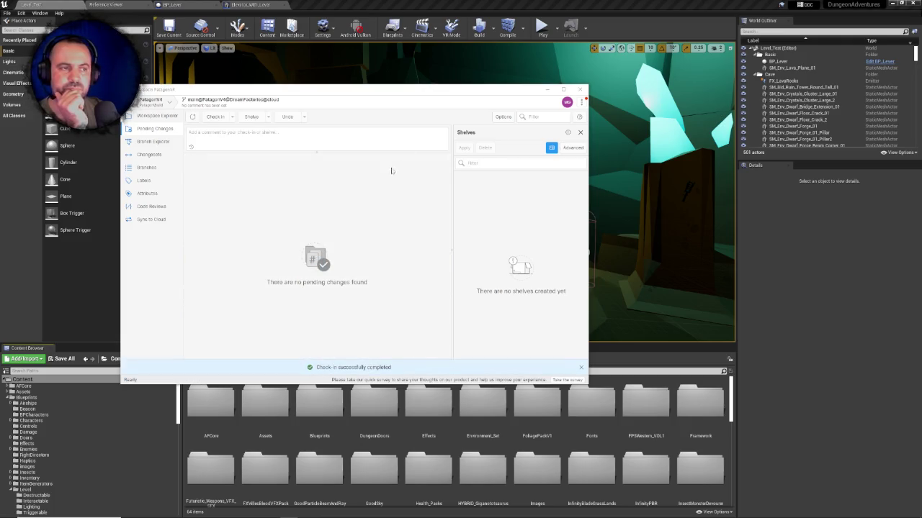
- Leave the source-control client and bring the Unreal level editor back to the front
click(273, 403)
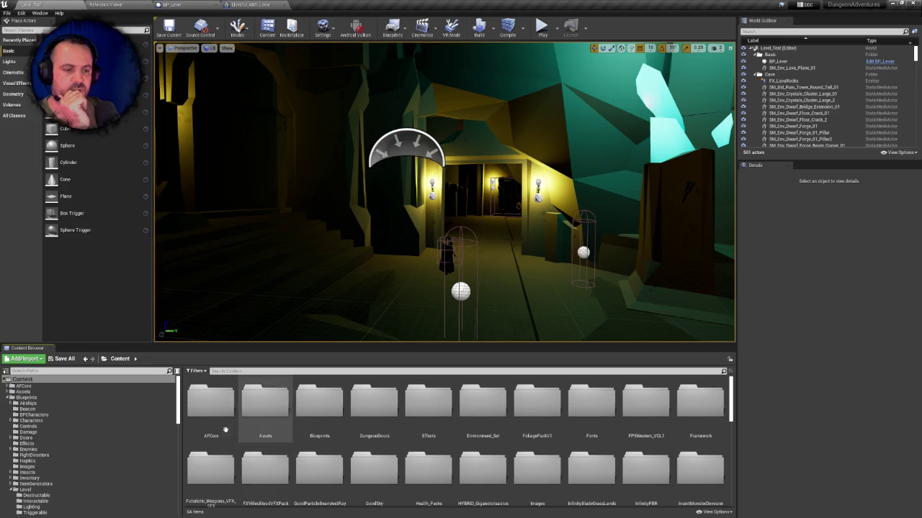
- Open the DungeonDoors audio folder from the top-level Content folder
click(8, 398)
click(21, 379)
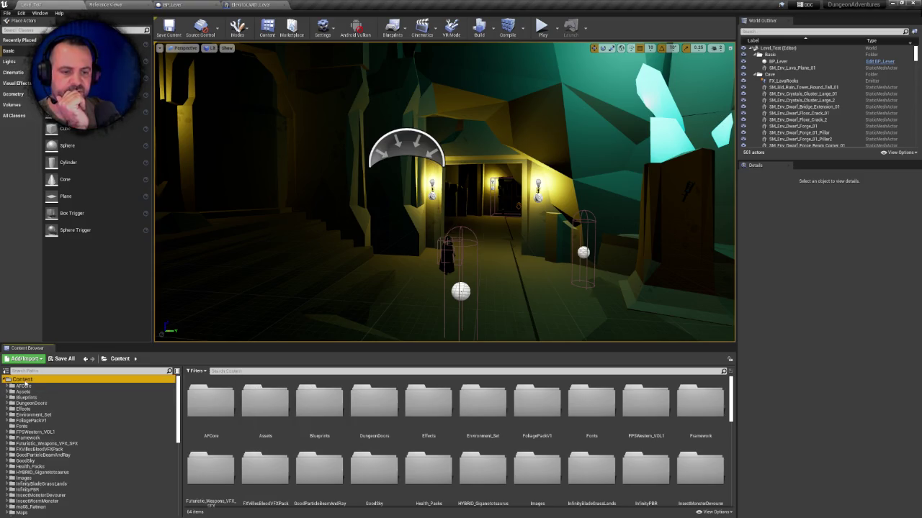
double_click(371, 419)
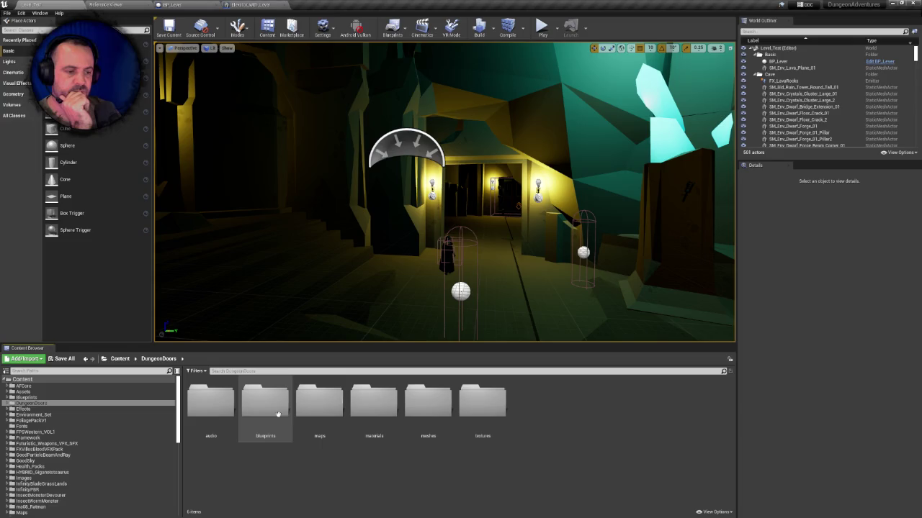
click(212, 405)
double_click(211, 406)
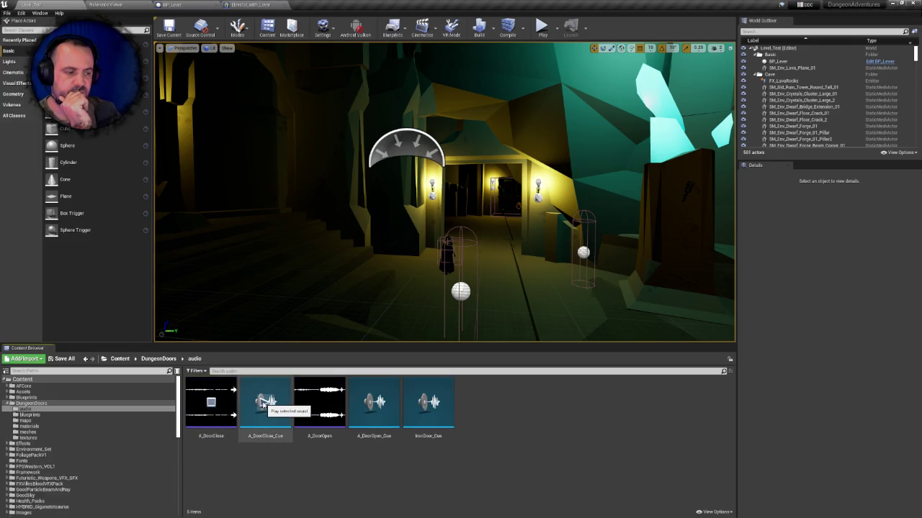
- Preview A_DoorOpen, A_DoorOpen_Cue and IronDoor_Cue, then open DungeonDoors' blueprints folder
click(319, 404)
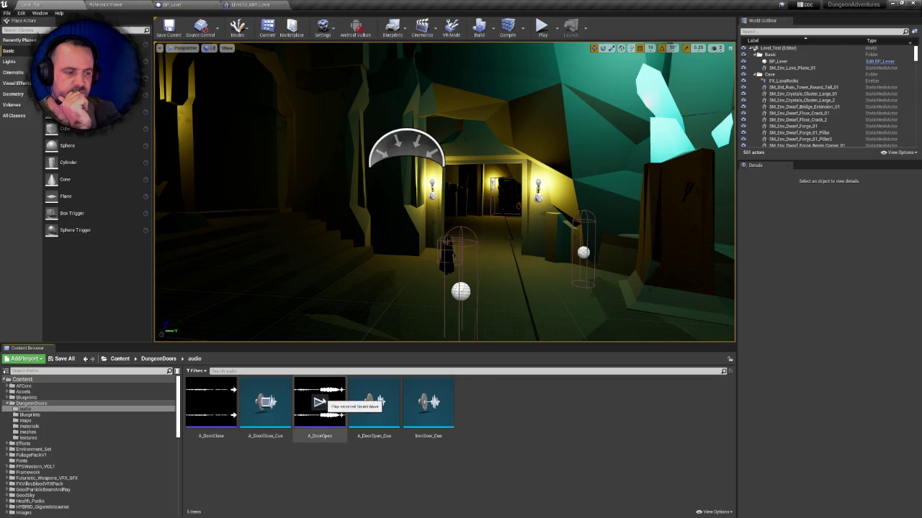
click(319, 403)
click(374, 405)
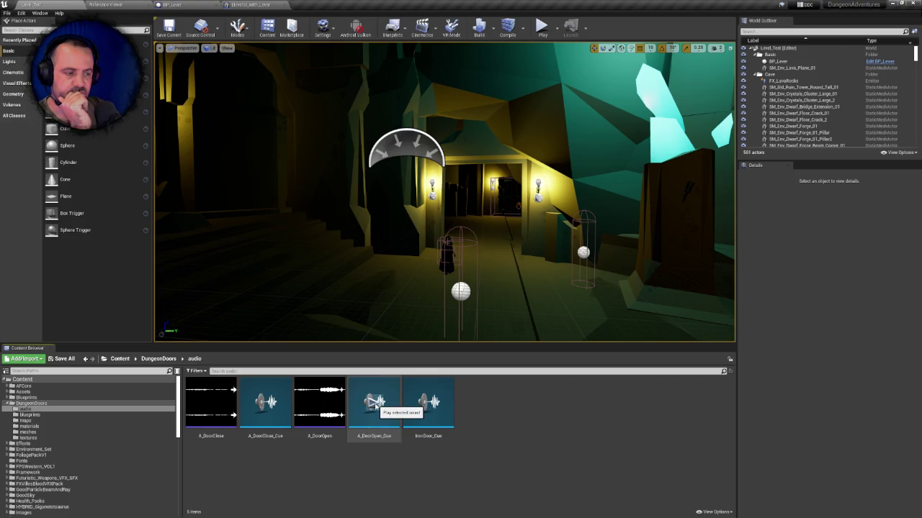
click(426, 405)
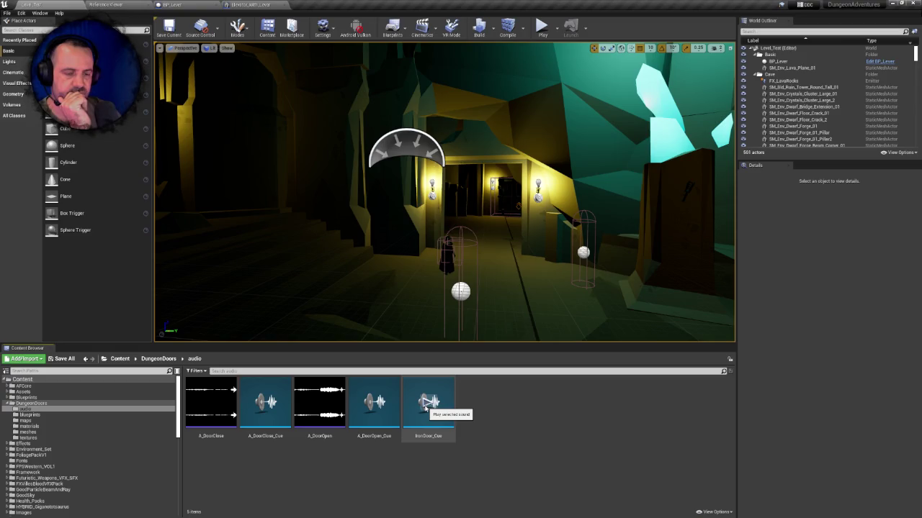
click(214, 425)
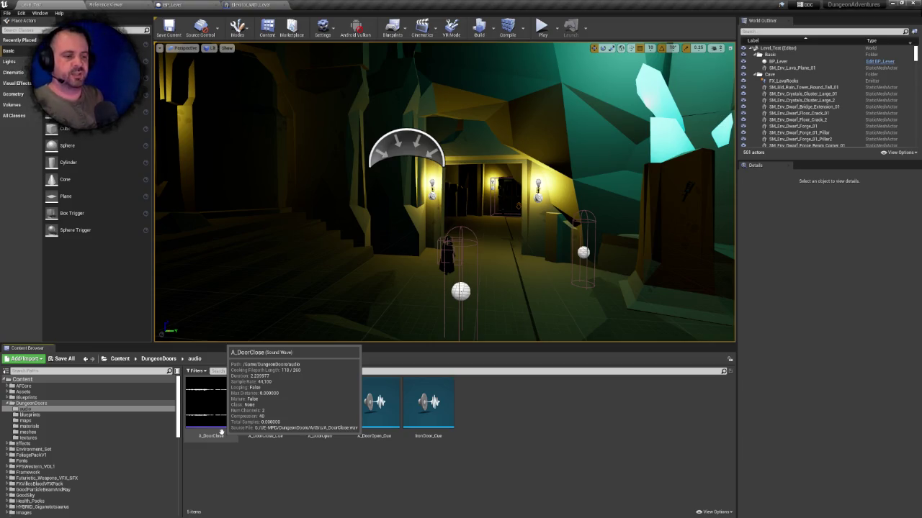
click(159, 359)
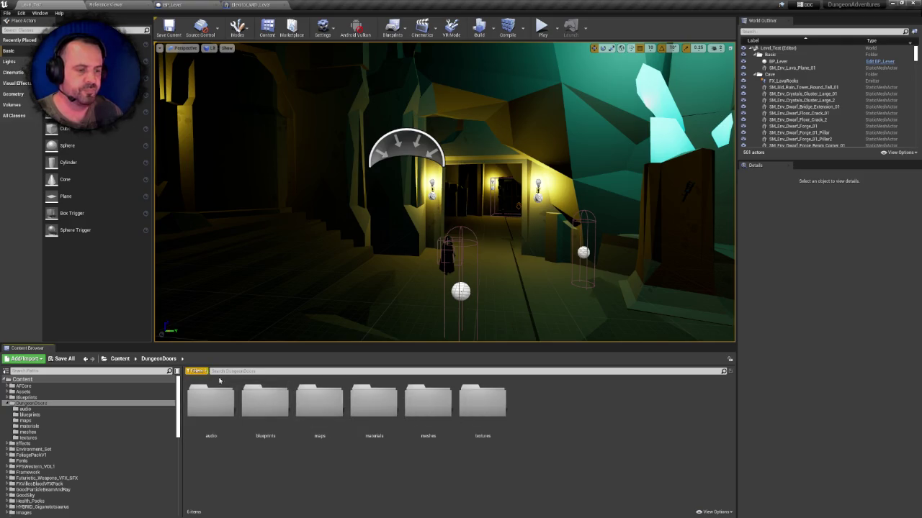
double_click(282, 412)
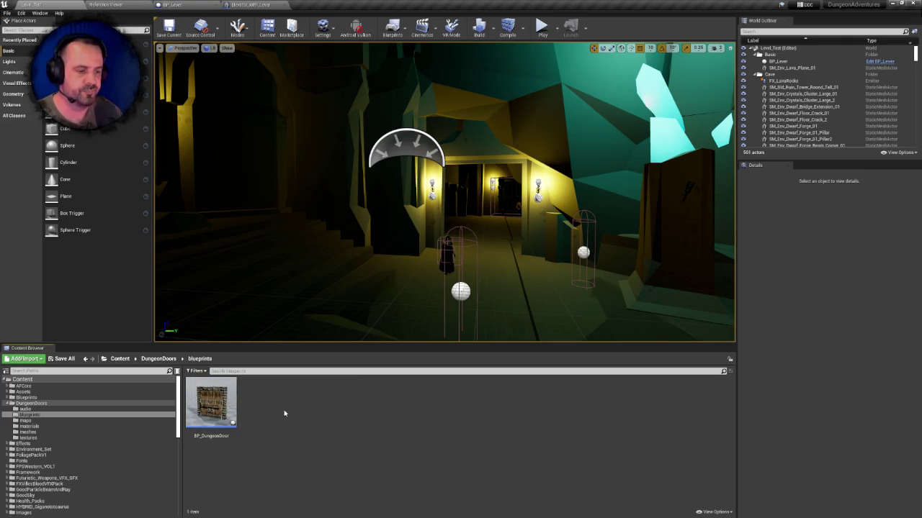
- Open BP_DungeonDoor and inspect its Event Graph, including the Set Static Mesh nodes
click(208, 400)
double_click(208, 400)
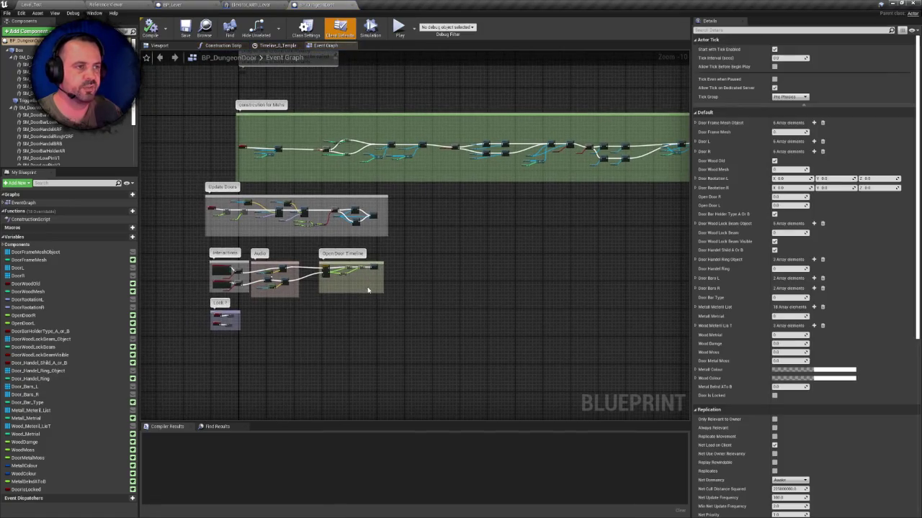
drag(391, 240, 410, 260)
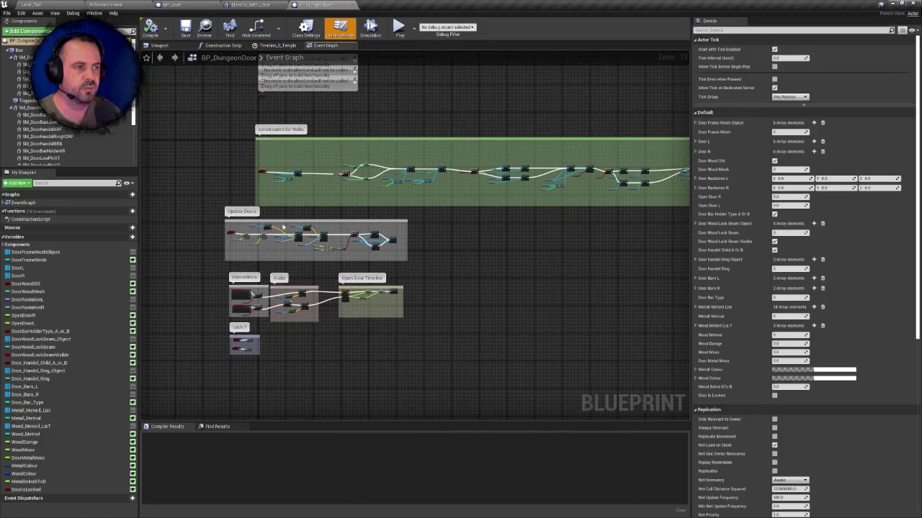
scroll(280, 228, up, 7)
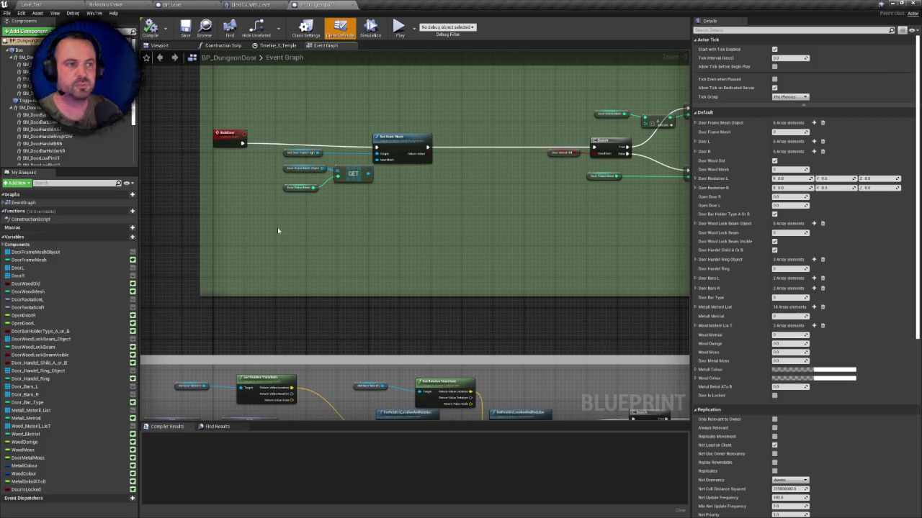
scroll(277, 231, down, 3)
scroll(236, 291, up, 2)
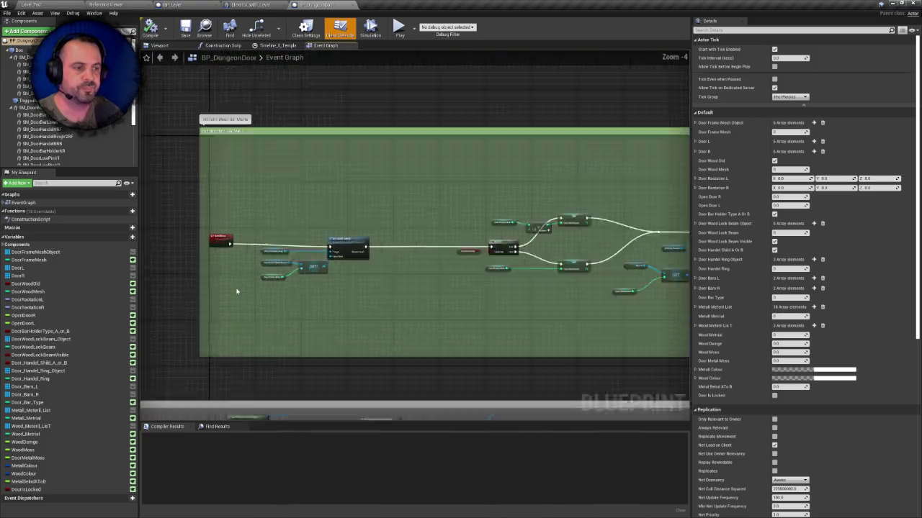
scroll(237, 291, up, 4)
drag(238, 291, 181, 283)
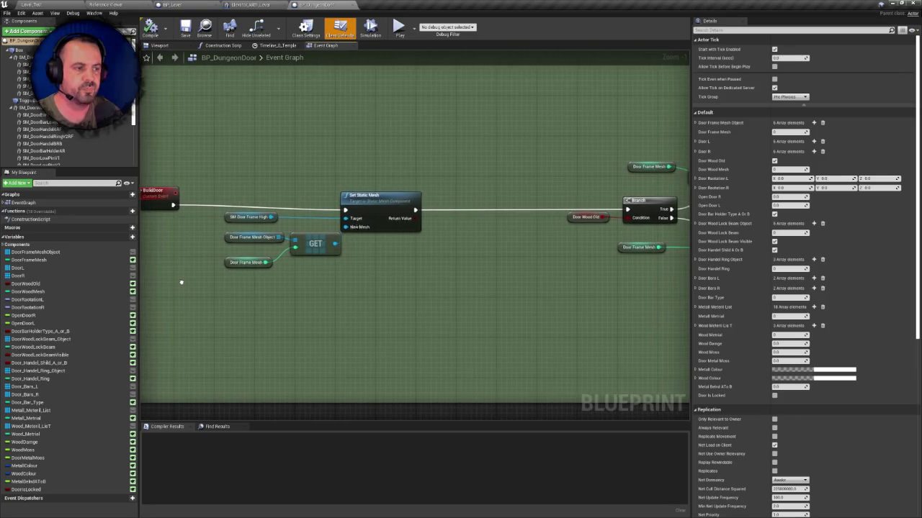
scroll(181, 283, down, 5)
scroll(317, 291, up, 4)
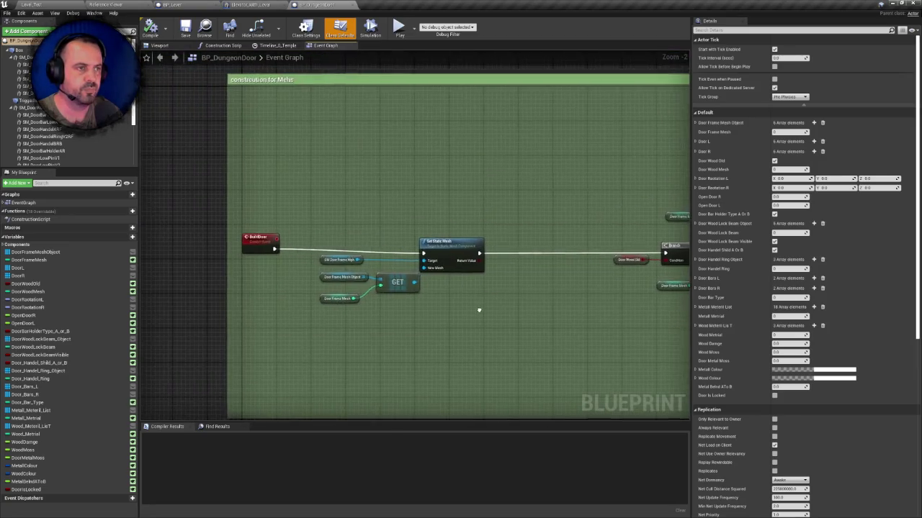
drag(339, 144, 354, 170)
- Inspect the Construction Script and jump from its Build Door node to the BuildDoor event
click(224, 48)
scroll(401, 211, up, 5)
drag(345, 244, 389, 255)
scroll(362, 263, up, 1)
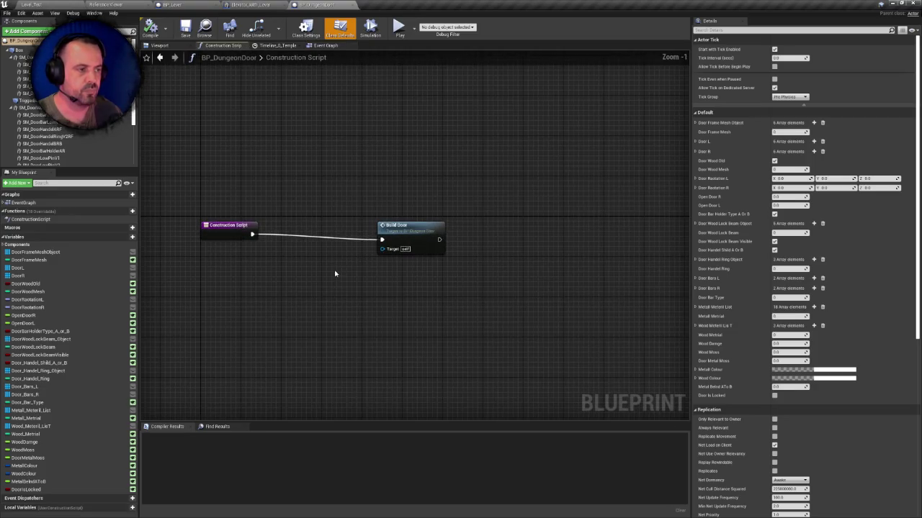
right_click(321, 269)
key(Escape)
click(404, 226)
double_click(408, 228)
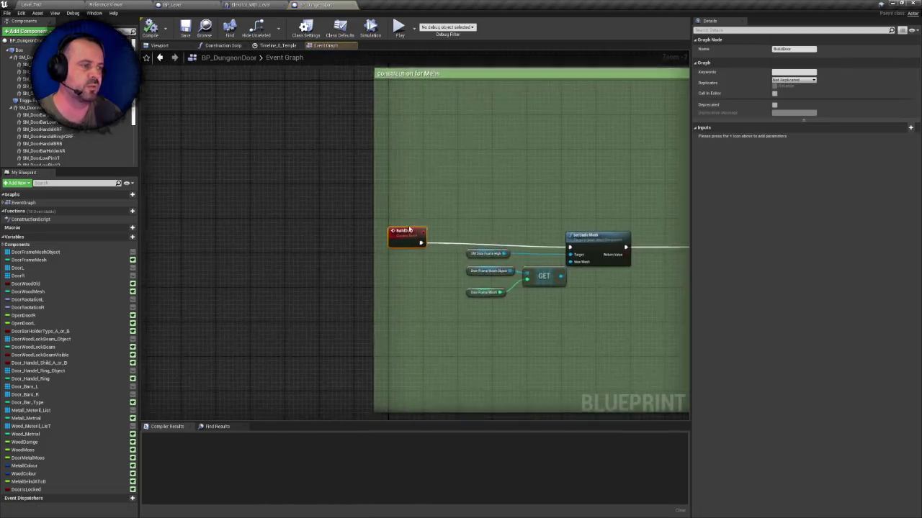
- Follow the BuildDoor logic through Setup Materials, then close the BP_DungeonDoor editor
mouse_move(496, 268)
mouse_down()
mouse_move(512, 257)
mouse_move(341, 267)
mouse_move(267, 290)
mouse_move(539, 302)
mouse_move(142, 304)
mouse_up()
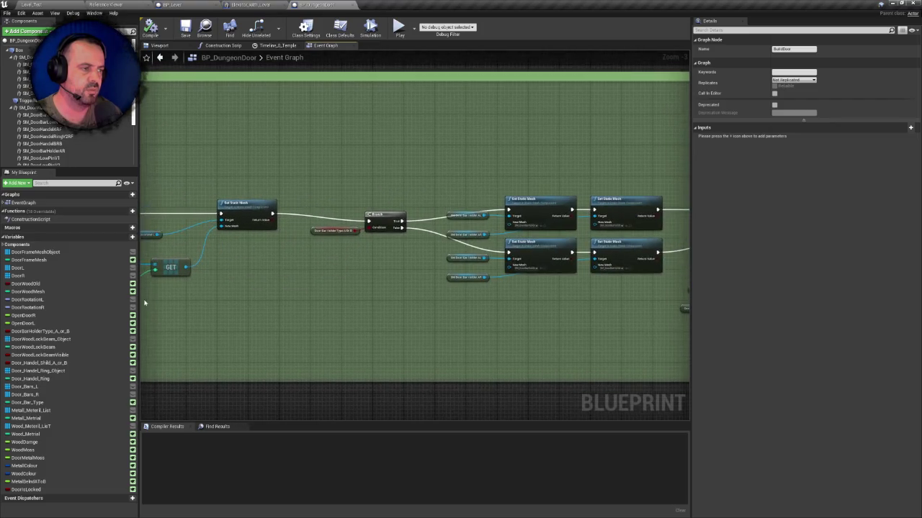
mouse_move(356, 298)
mouse_down()
mouse_move(389, 305)
mouse_move(243, 311)
mouse_up()
scroll(243, 311, down, 6)
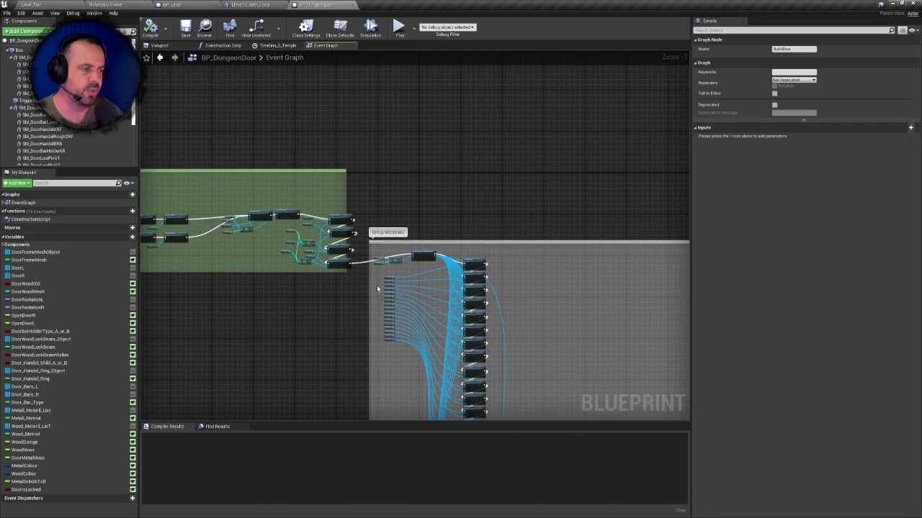
scroll(376, 286, down, 1)
mouse_move(366, 301)
mouse_down()
mouse_move(283, 132)
mouse_move(349, 157)
mouse_move(411, 247)
mouse_up()
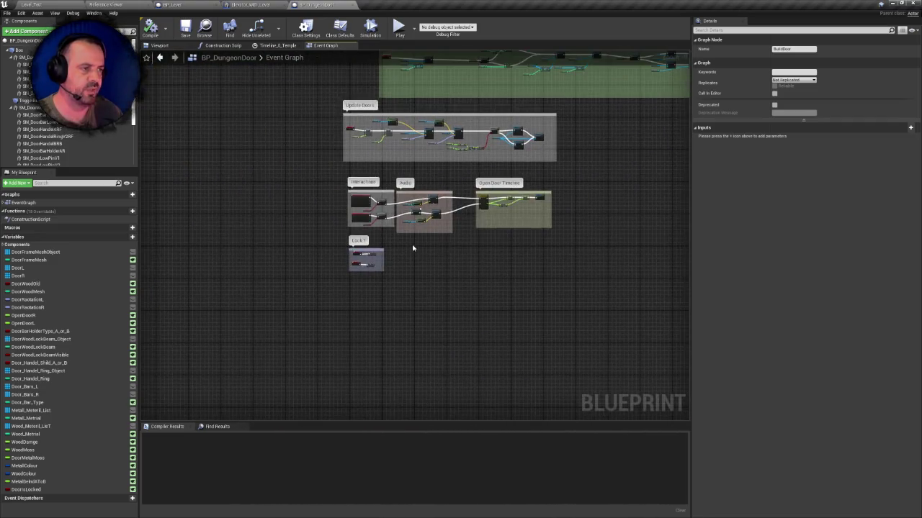
scroll(377, 305, up, 1)
scroll(354, 125, up, 1)
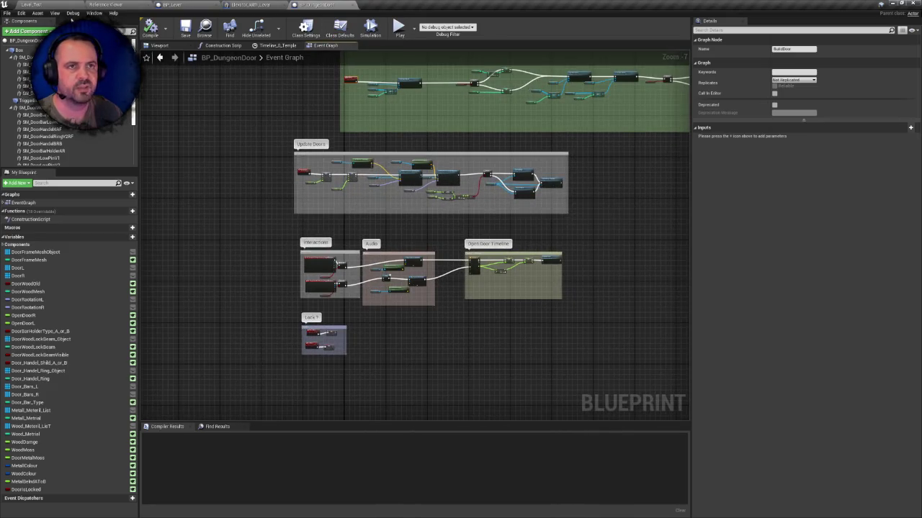
click(354, 5)
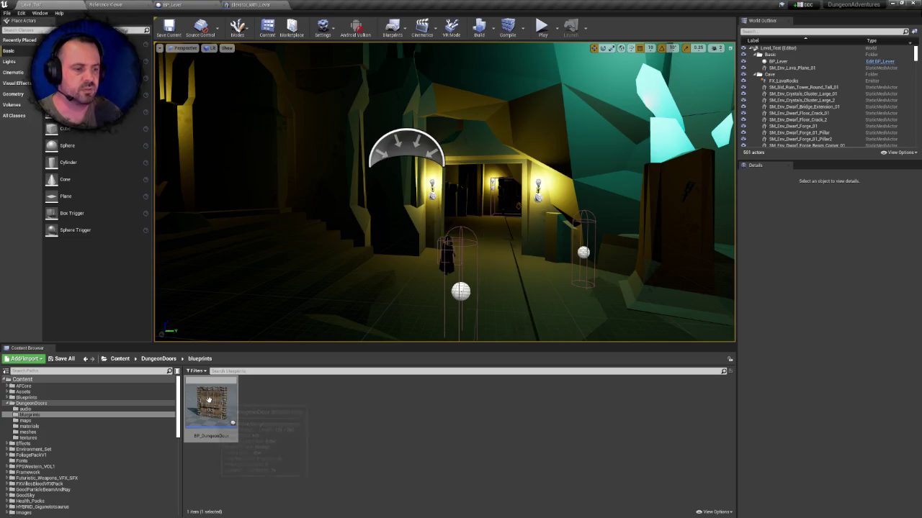
- Try deleting BP_DungeonDoor, cancel over its map references, and open the maps folder
key(Delete)
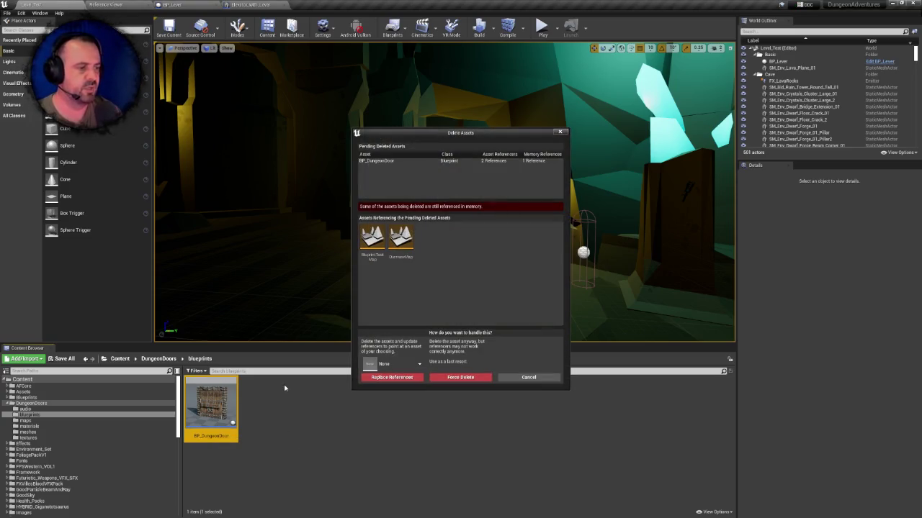
click(529, 377)
click(158, 359)
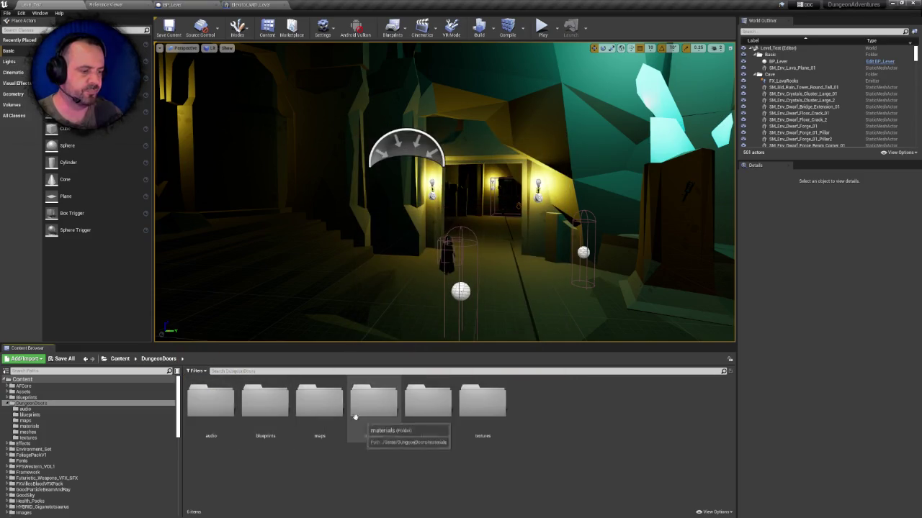
double_click(319, 402)
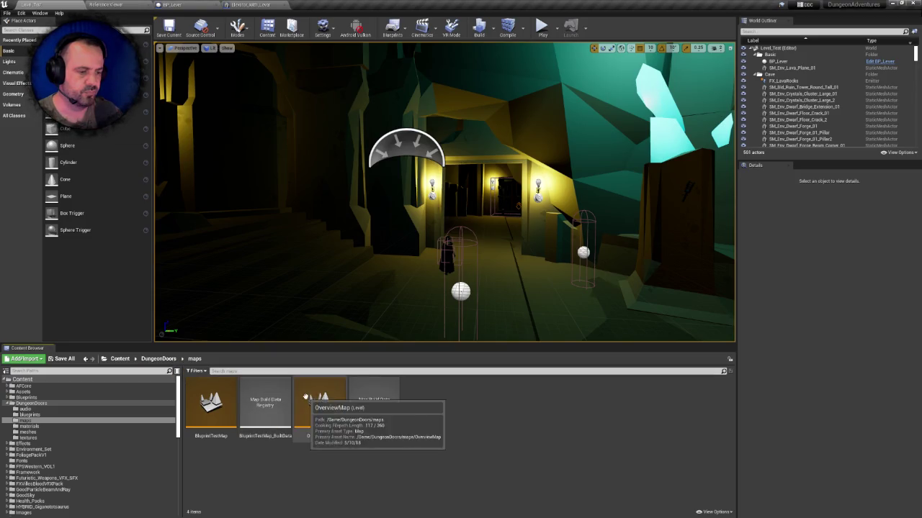
- Browse the maps and materials folders, return to DungeonDoors, and check viewport camera speed
click(31, 422)
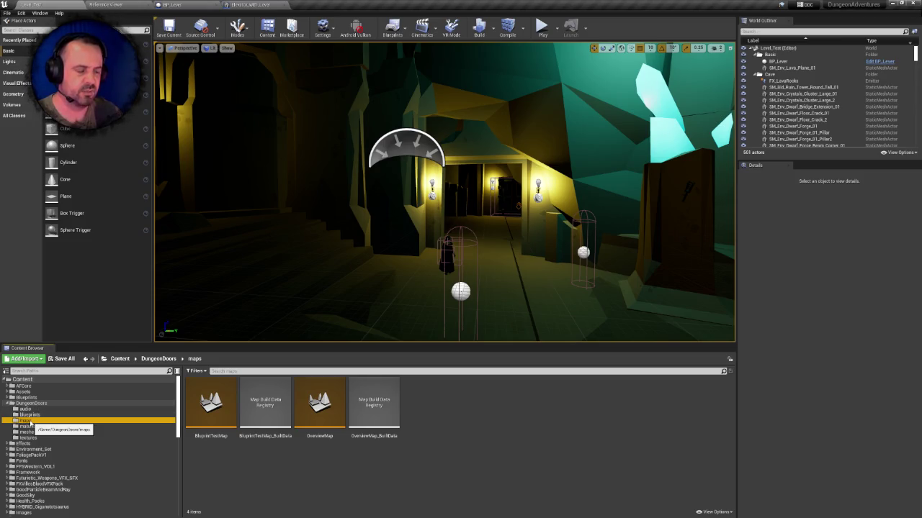
click(30, 403)
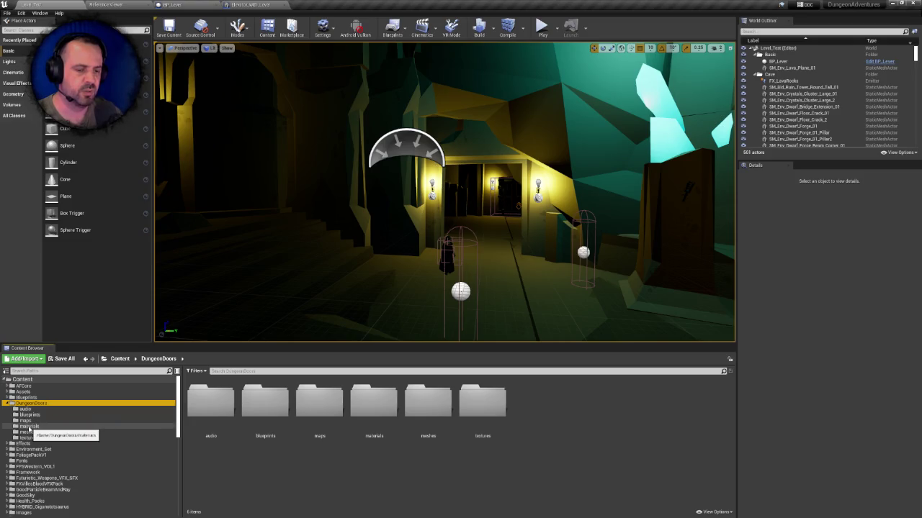
click(29, 426)
click(27, 421)
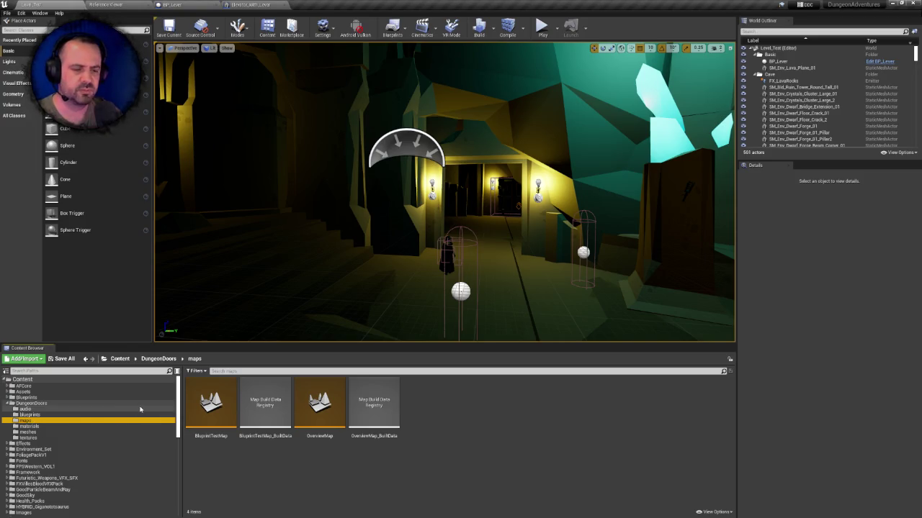
click(159, 359)
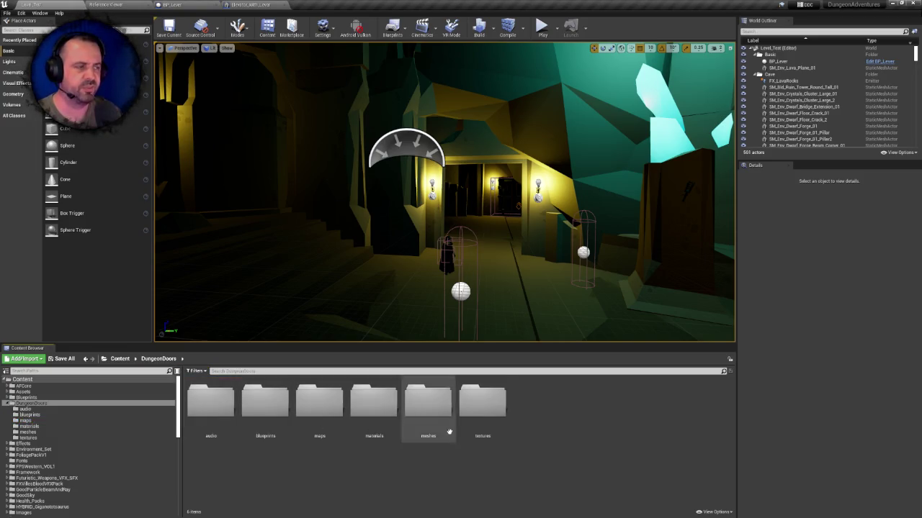
drag(445, 216, 540, 193)
click(718, 48)
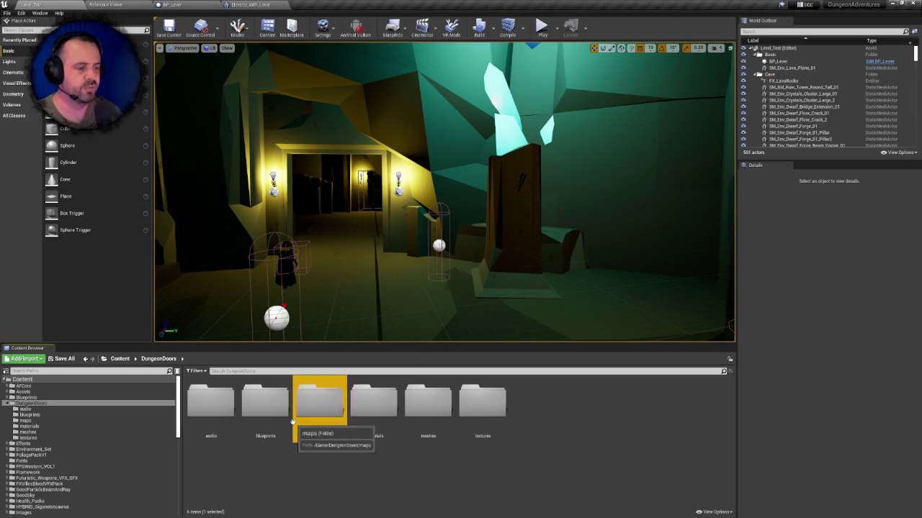
- Delete the maps folder and its assets from DungeonDoors
double_click(319, 402)
click(158, 359)
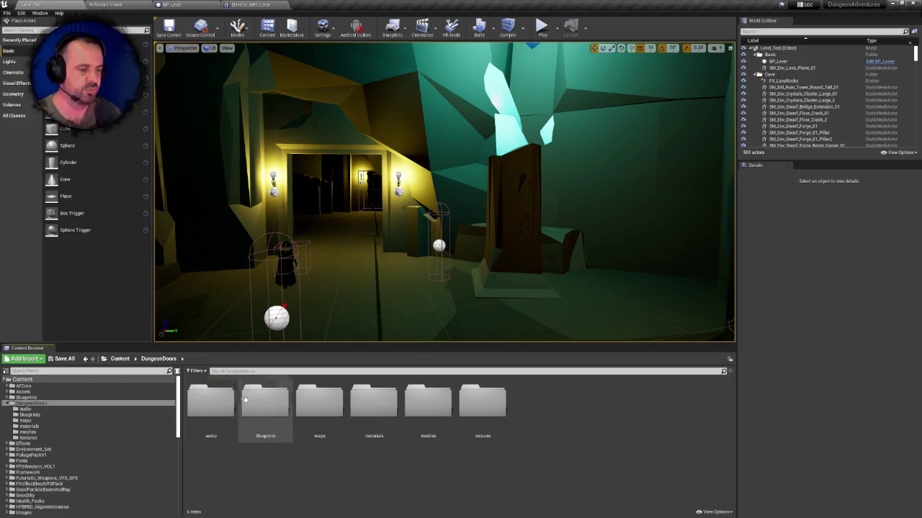
click(324, 400)
key(Delete)
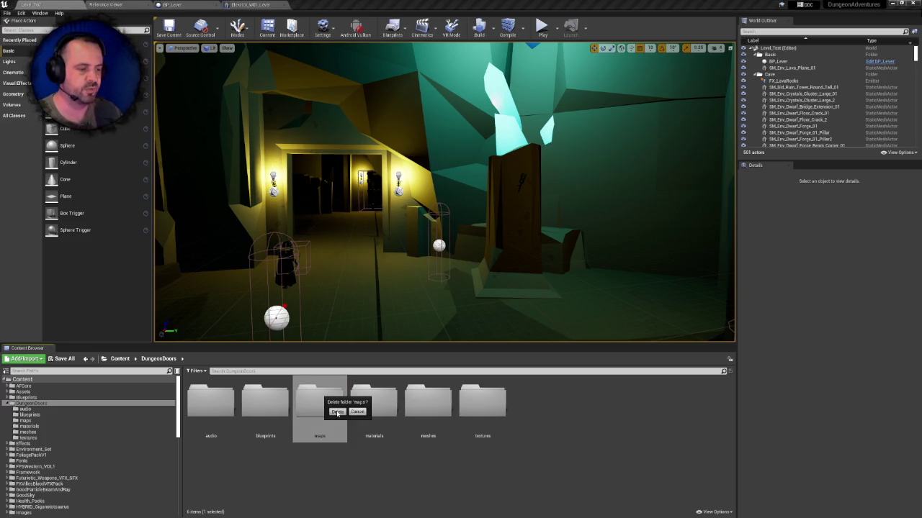
click(337, 412)
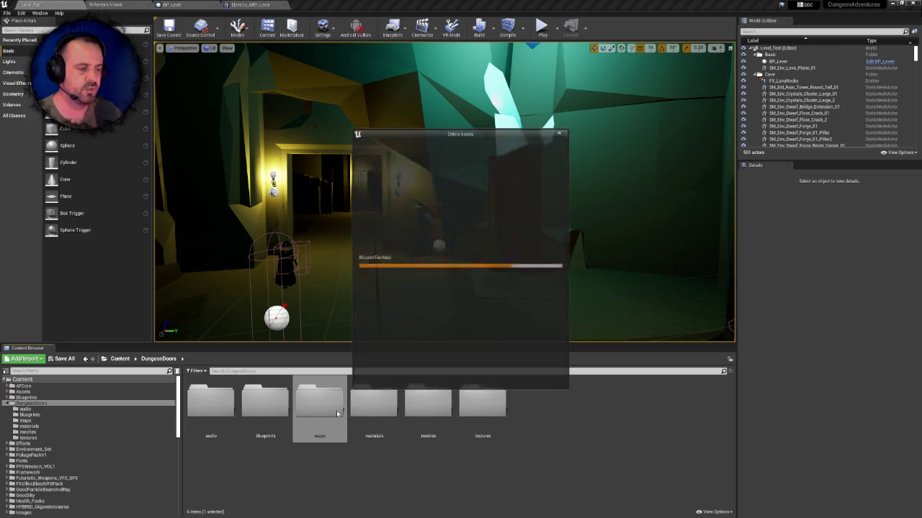
click(395, 377)
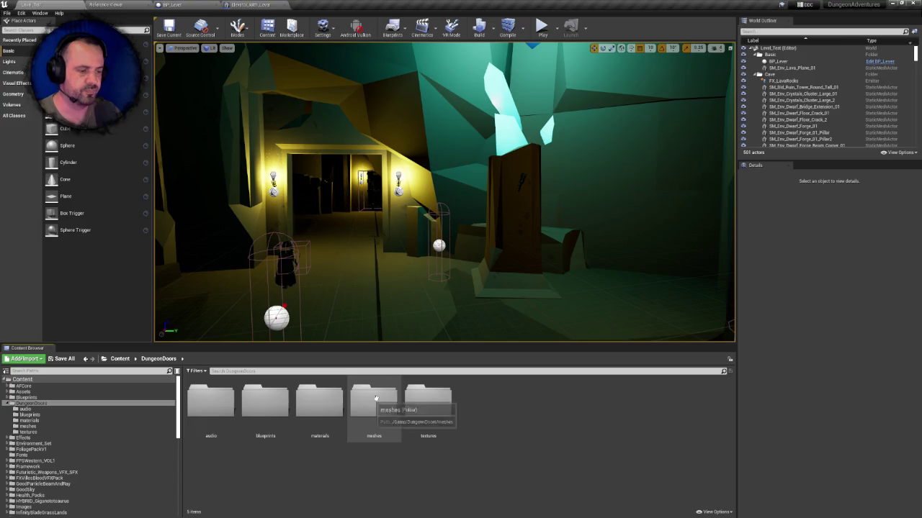
- Cancel the referenced blueprints deletion and fix up redirectors in blueprints and DungeonDoors
click(259, 402)
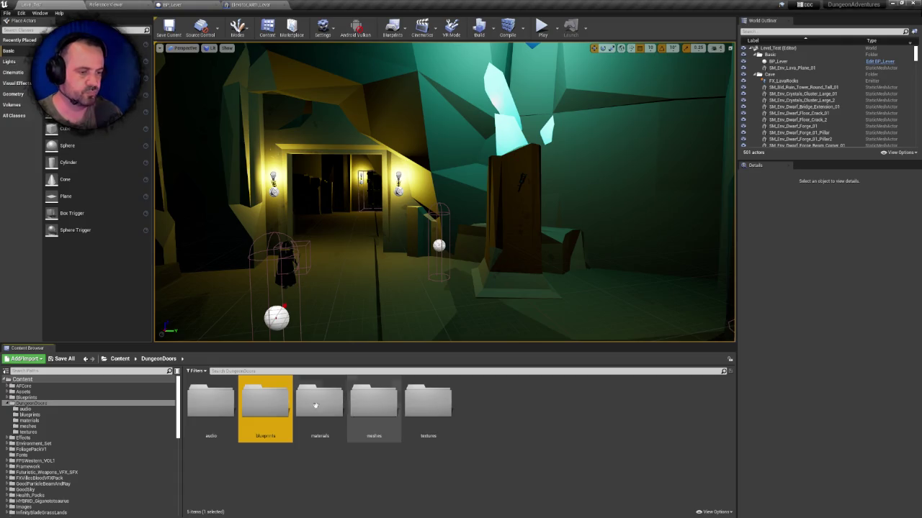
double_click(264, 406)
click(158, 359)
click(264, 406)
key(Delete)
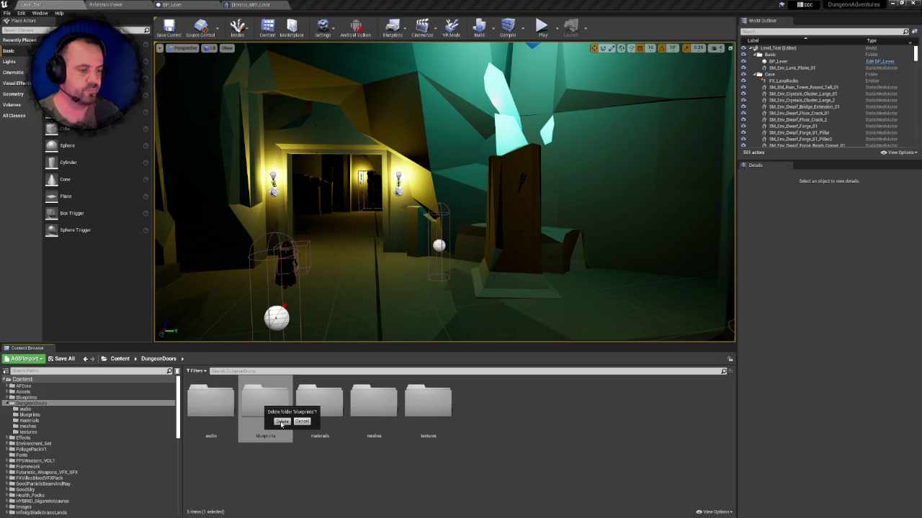
click(281, 422)
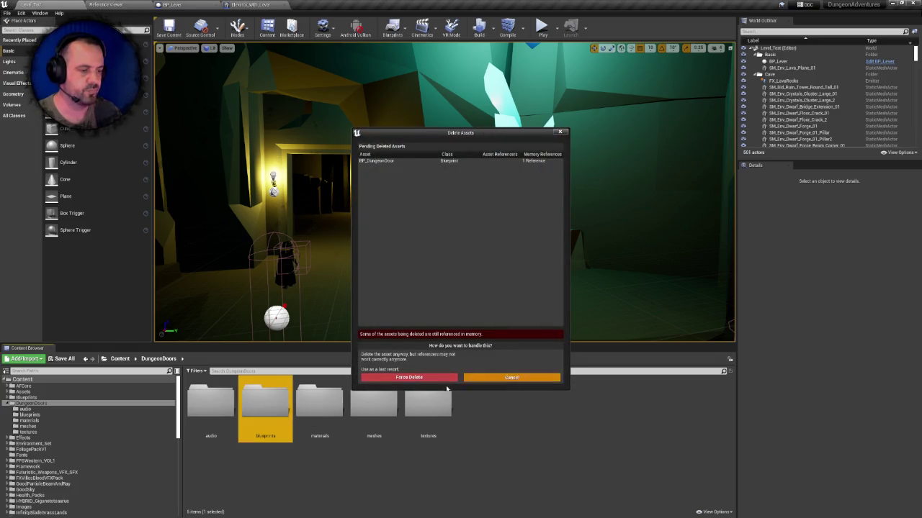
click(512, 377)
right_click(280, 412)
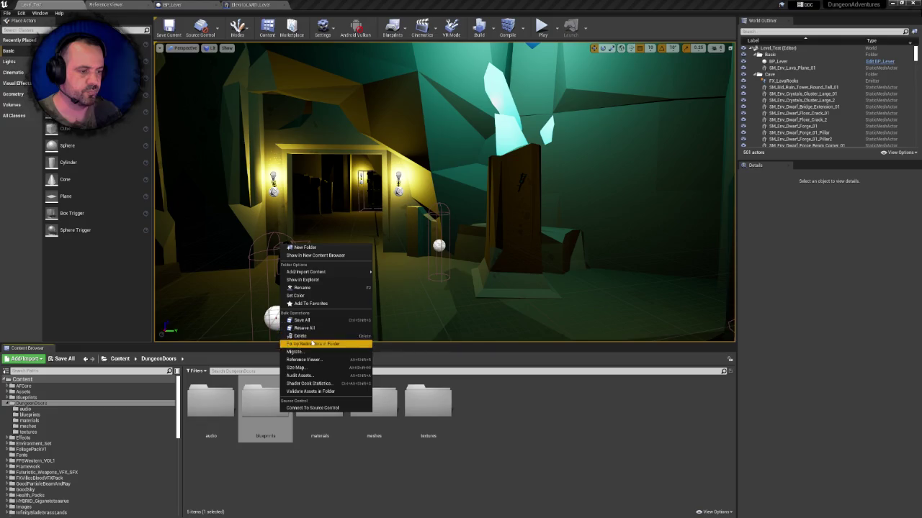
click(314, 343)
click(119, 359)
right_click(362, 403)
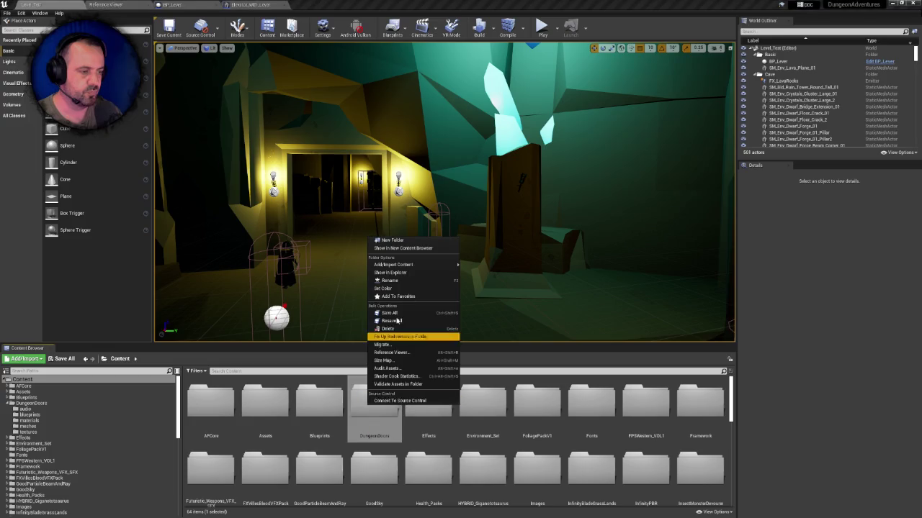
click(386, 336)
- Force delete the blueprints folder despite BP_DungeonDoor's references, then open the audio folder
double_click(371, 400)
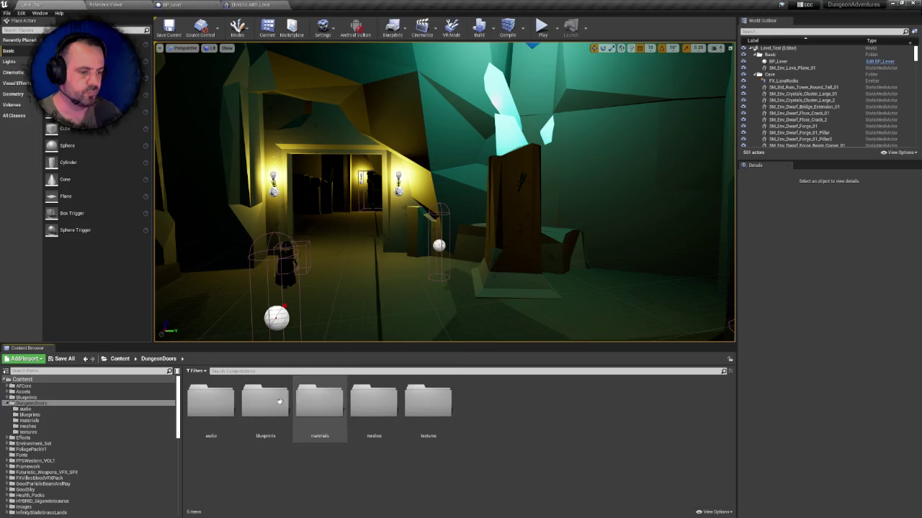
click(268, 405)
key(Delete)
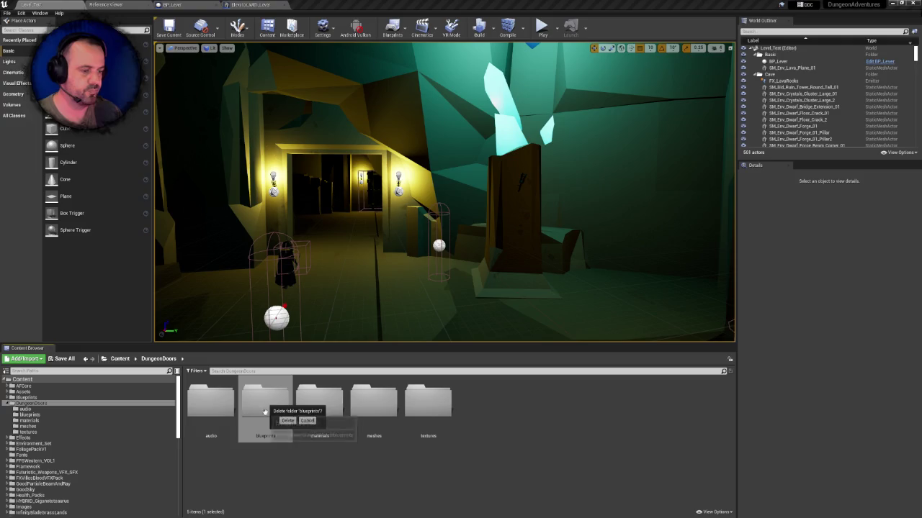
click(309, 426)
click(403, 377)
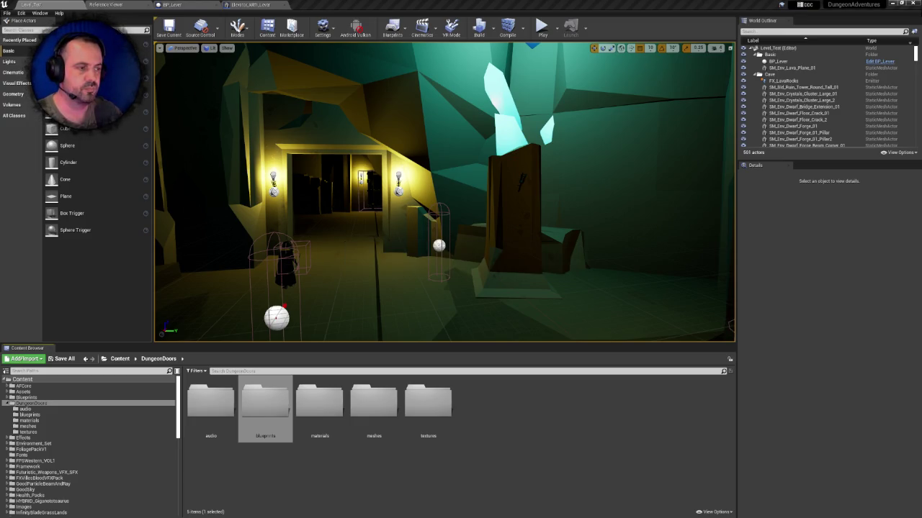
double_click(214, 401)
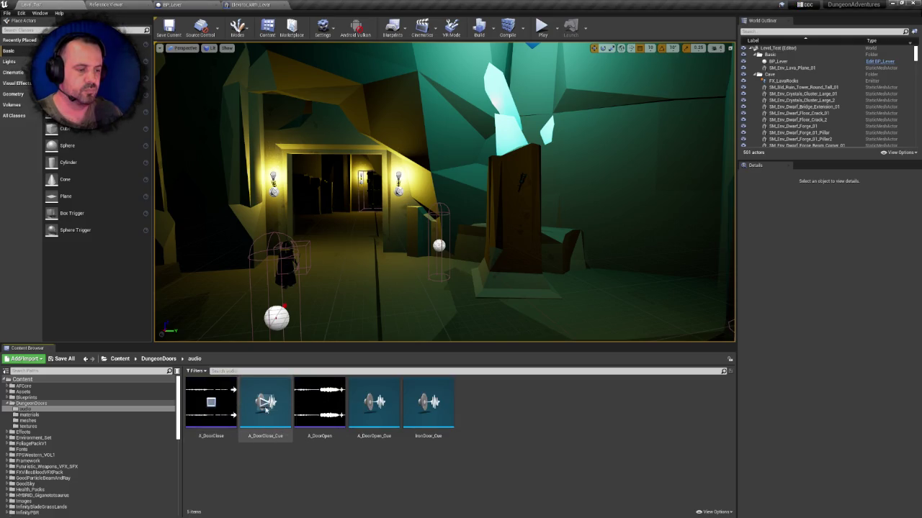
- Preview A_DoorOpen and A_DoorOpen_Cue, then try deleting IronDoor_Cue and cancel
click(319, 402)
click(372, 403)
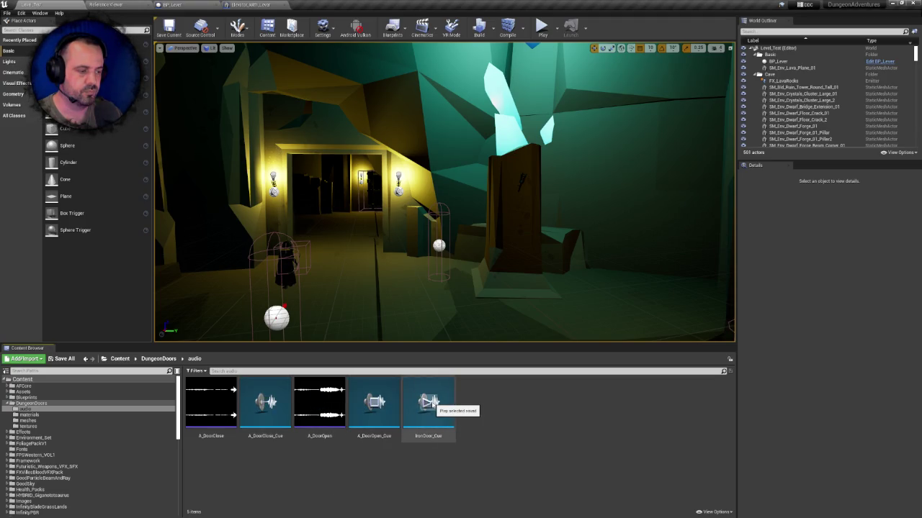
click(432, 407)
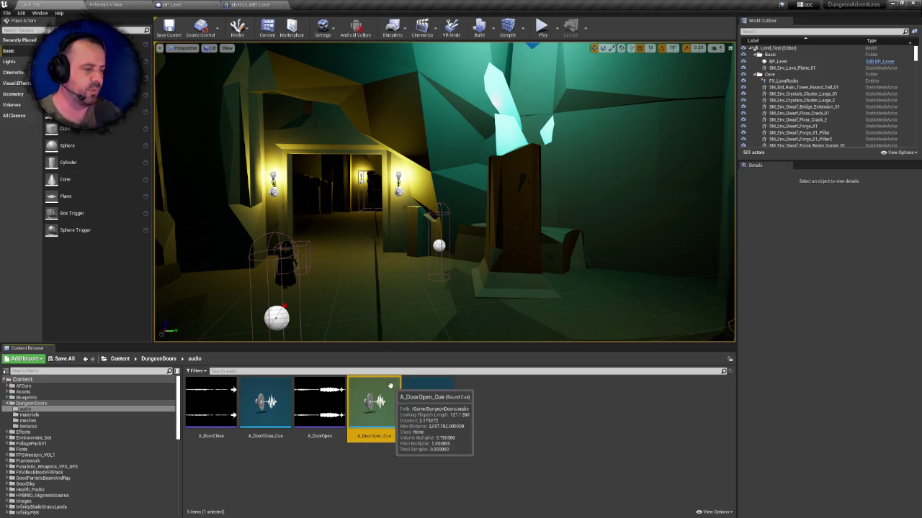
mouse_move(430, 385)
key(Delete)
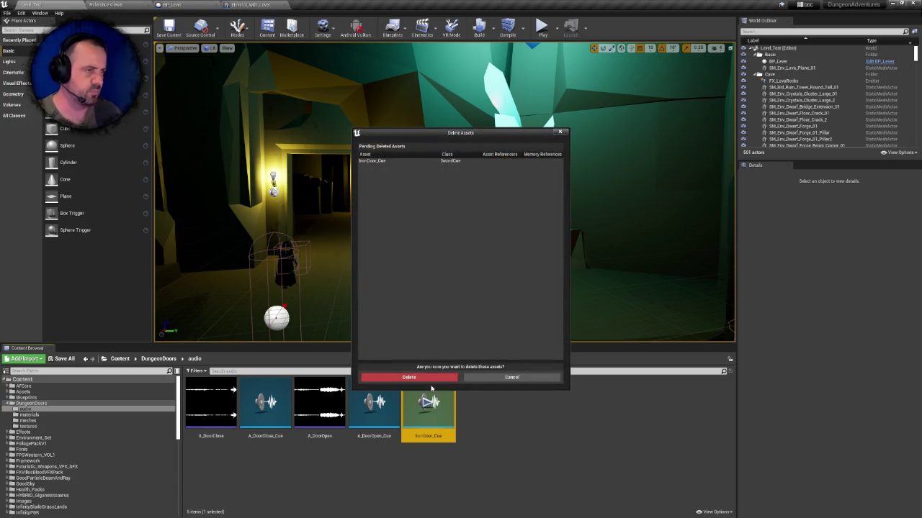
click(512, 380)
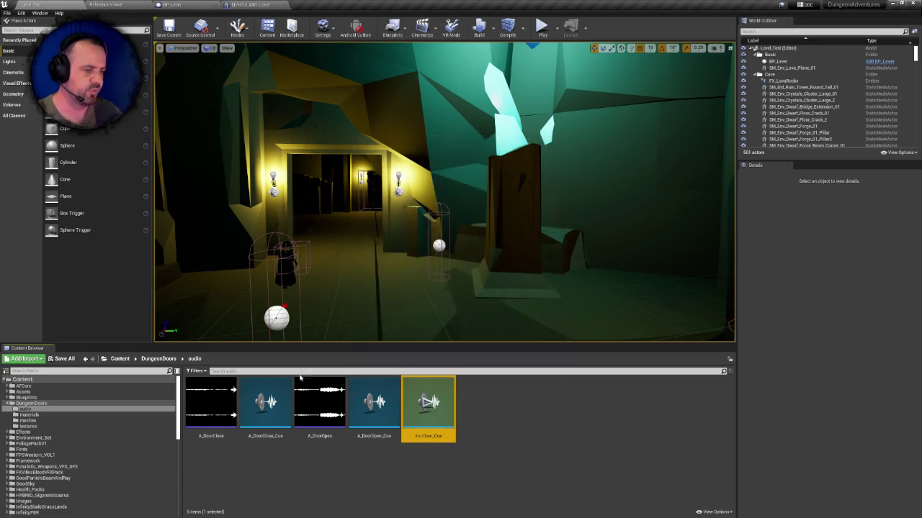
- Try deleting the audio folder, review its blueprint references, and cancel
click(155, 358)
click(211, 401)
key(Delete)
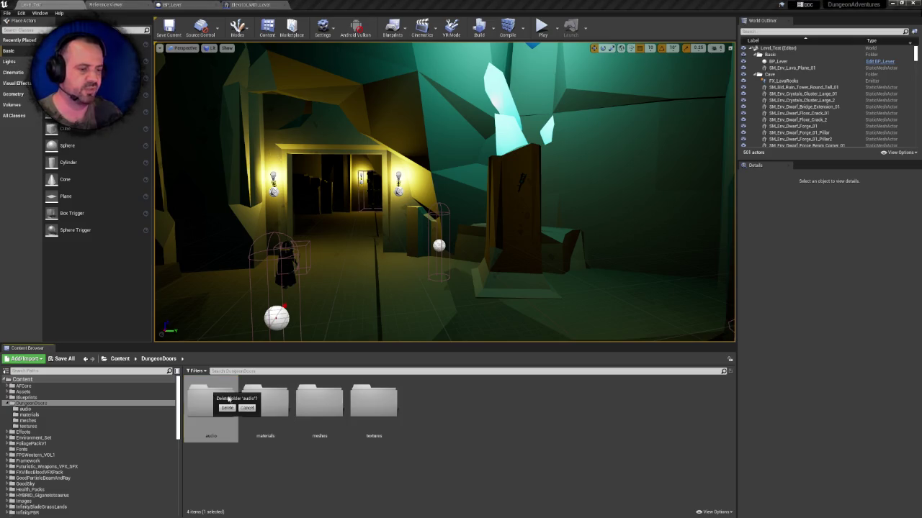
click(227, 407)
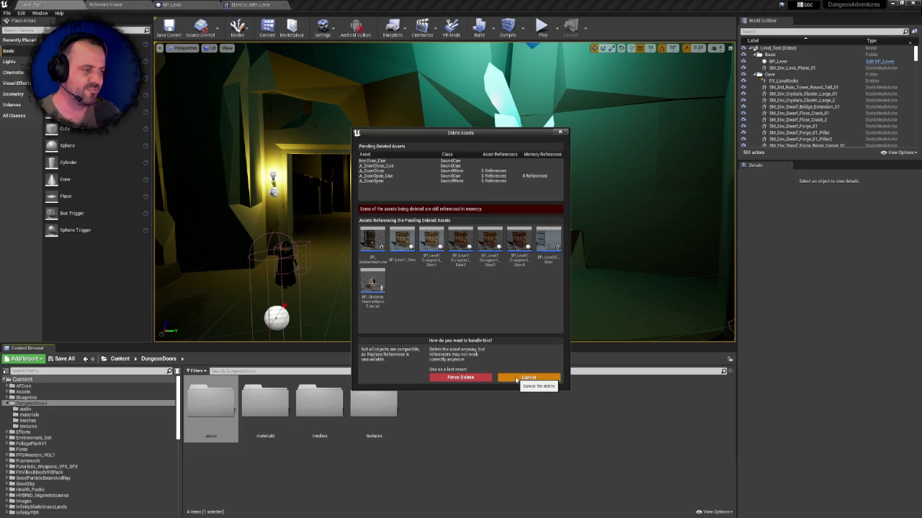
click(516, 380)
- Browse the materials and meshes folders, then return to DungeonDoors
double_click(265, 399)
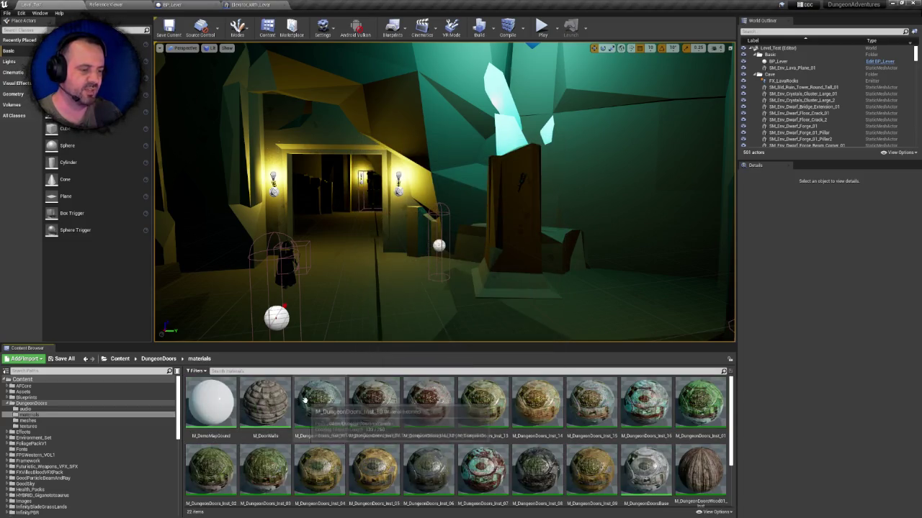
drag(730, 403, 739, 459)
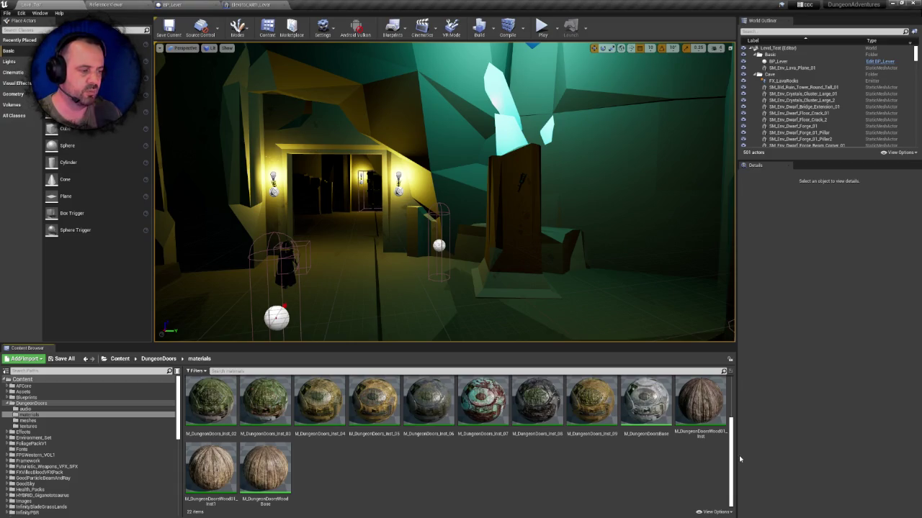
drag(740, 451, 745, 403)
key(BackSpace)
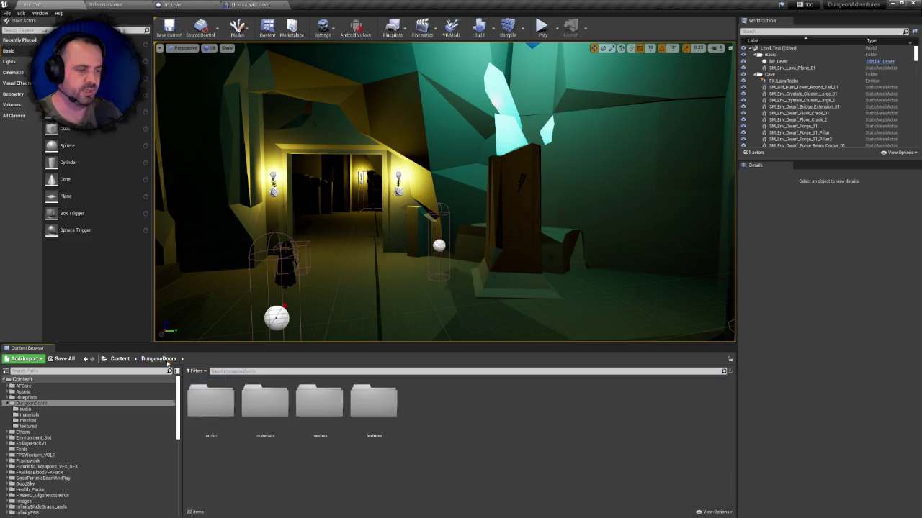
double_click(267, 400)
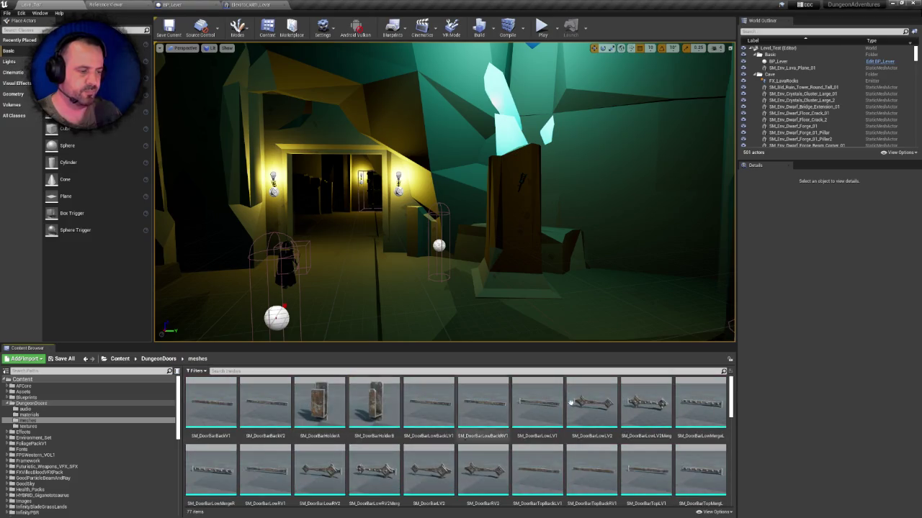
mouse_move(731, 396)
mouse_down()
mouse_move(730, 497)
mouse_move(732, 382)
mouse_up()
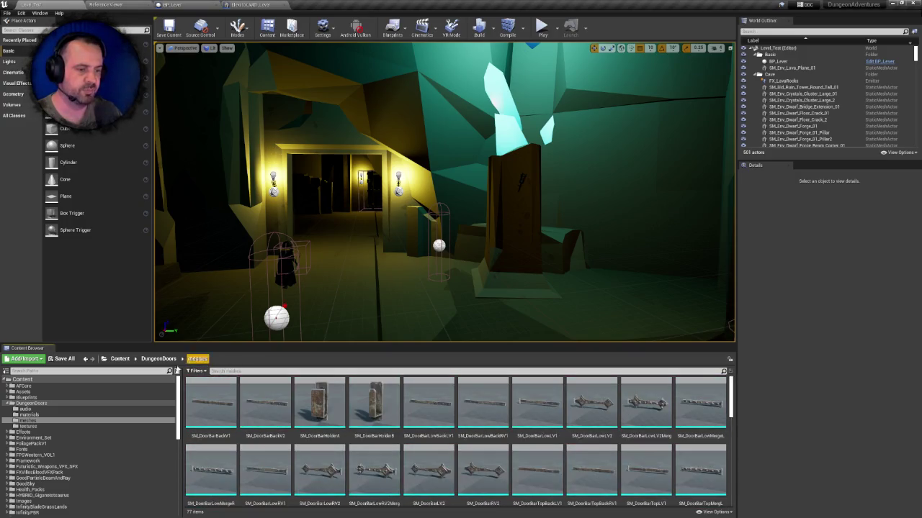
click(158, 359)
- Try deleting the materials folder and cancel over its blueprint and mesh references
click(254, 397)
key(Delete)
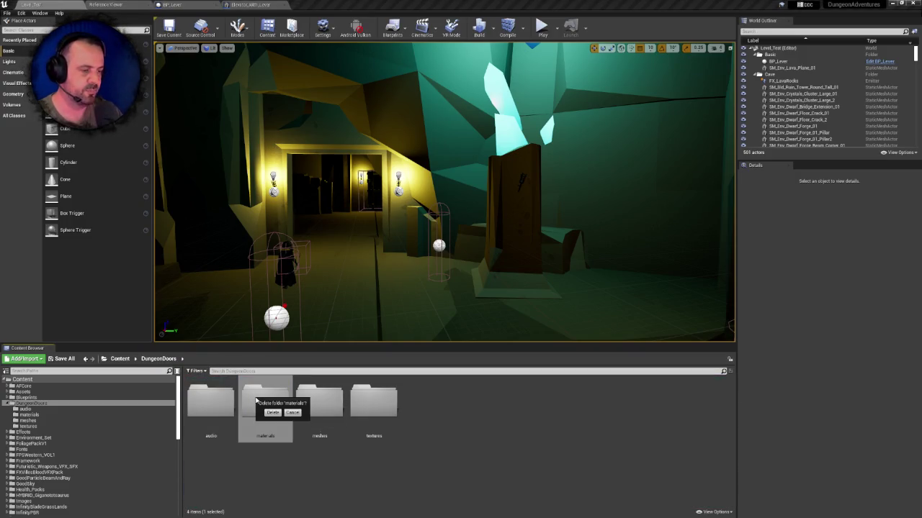
click(268, 414)
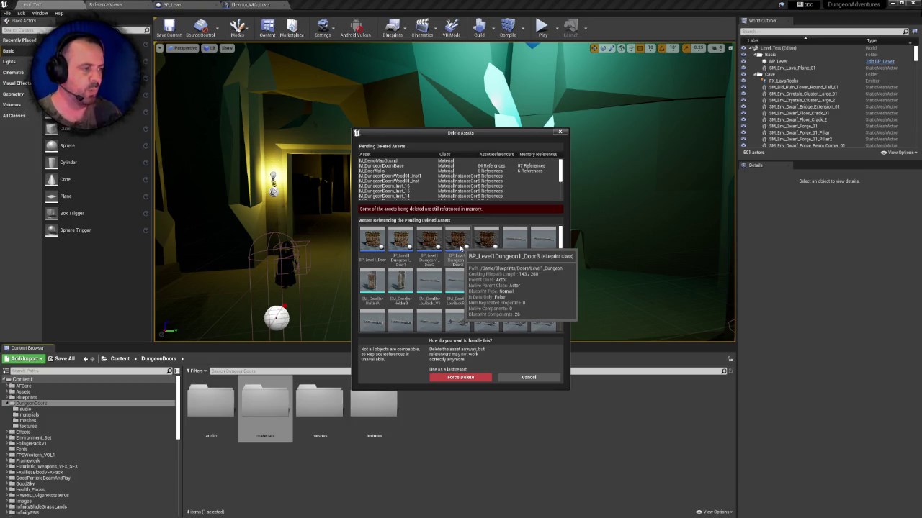
click(530, 377)
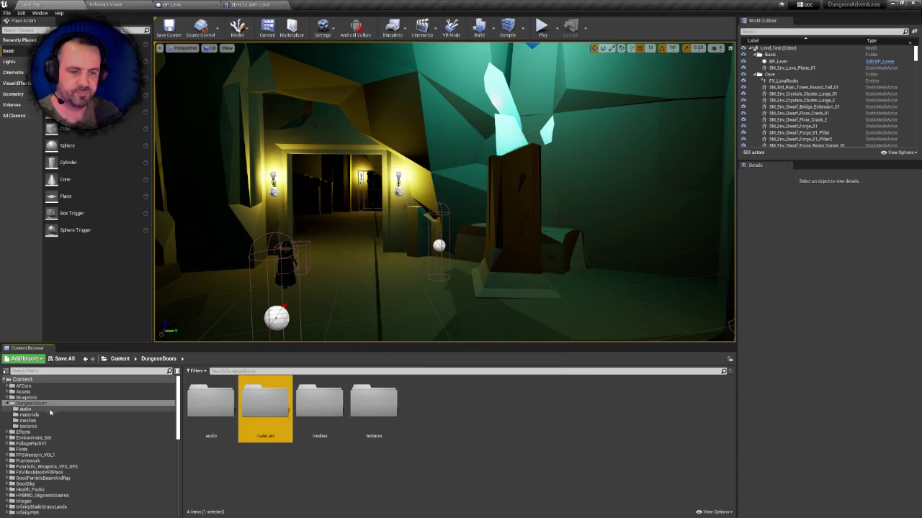
- Open Blueprints/Doors and try selecting the door blueprints through BP_LockedDoor and BP_Exit
click(29, 397)
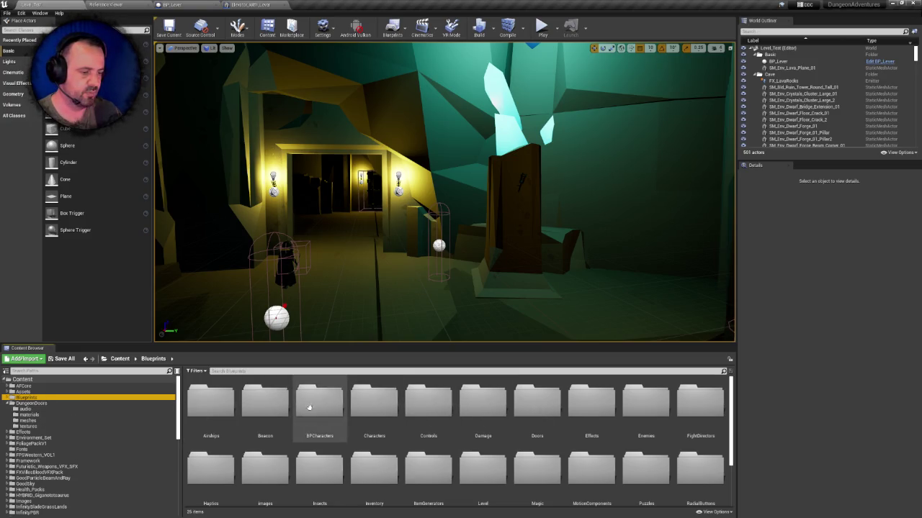
double_click(537, 402)
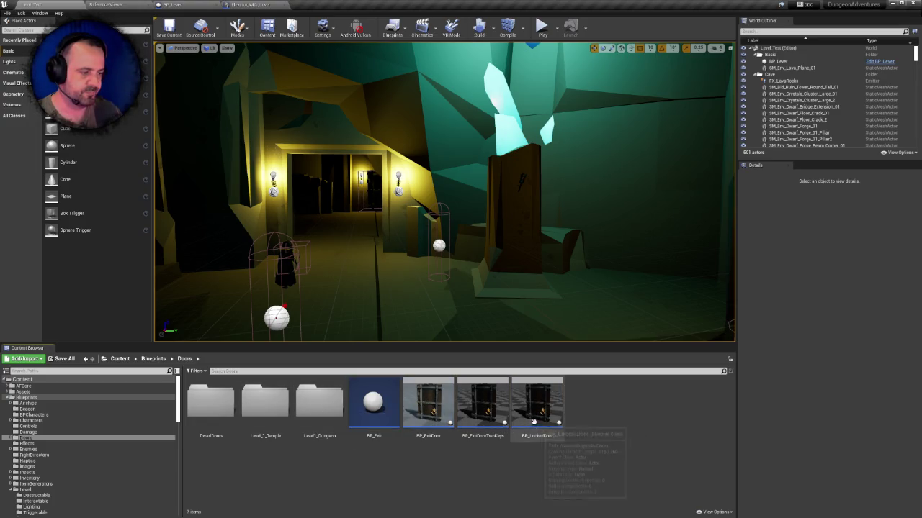
click(373, 407)
shift+click(537, 414)
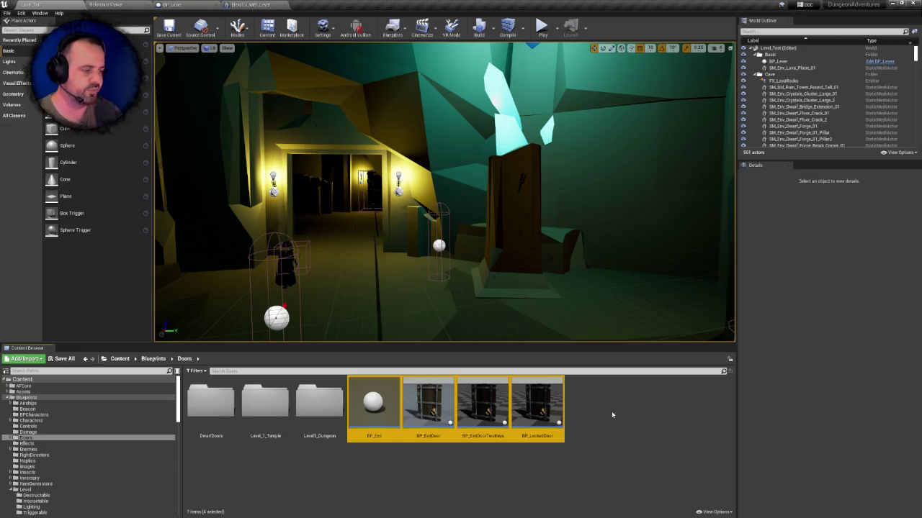
click(609, 415)
click(373, 403)
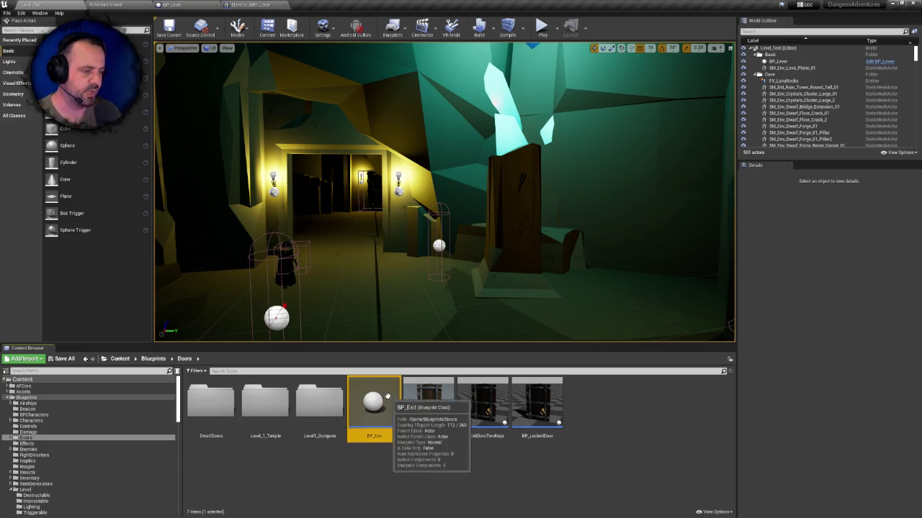
shift+click(525, 395)
click(576, 401)
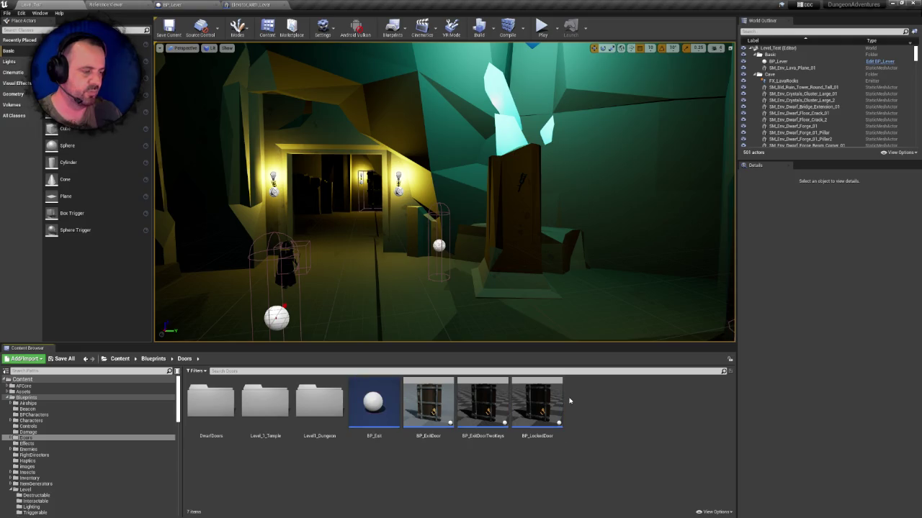
click(537, 402)
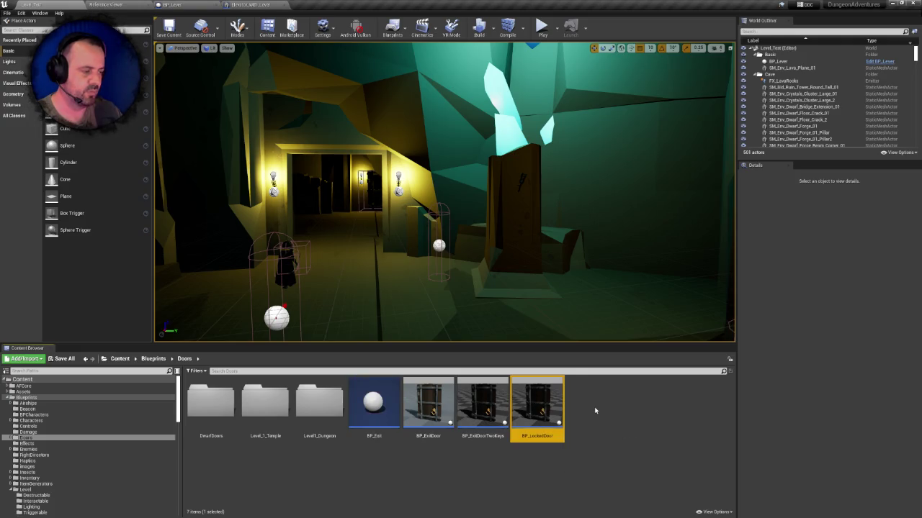
- Inspect BP_Level1Dungeon1_Door2's Event Graph in Level1_Dungeon, then close it and return to Level_Test
double_click(319, 401)
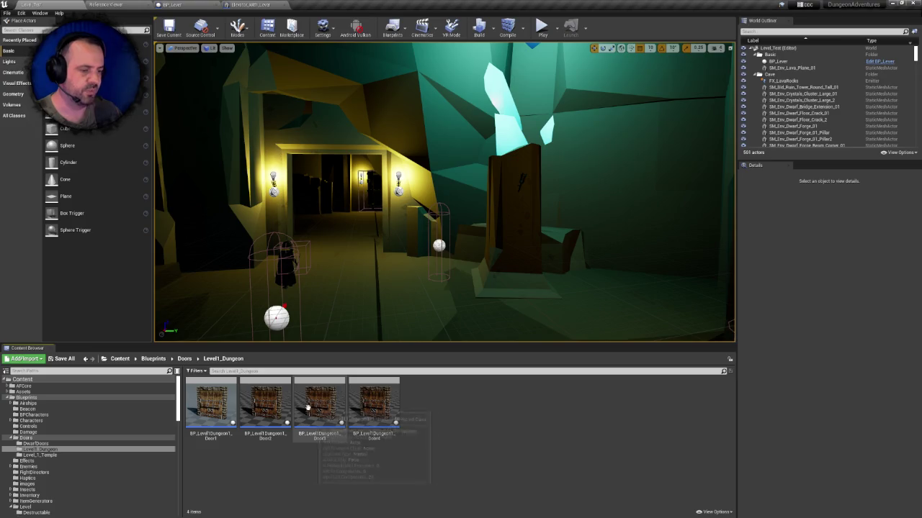
click(266, 400)
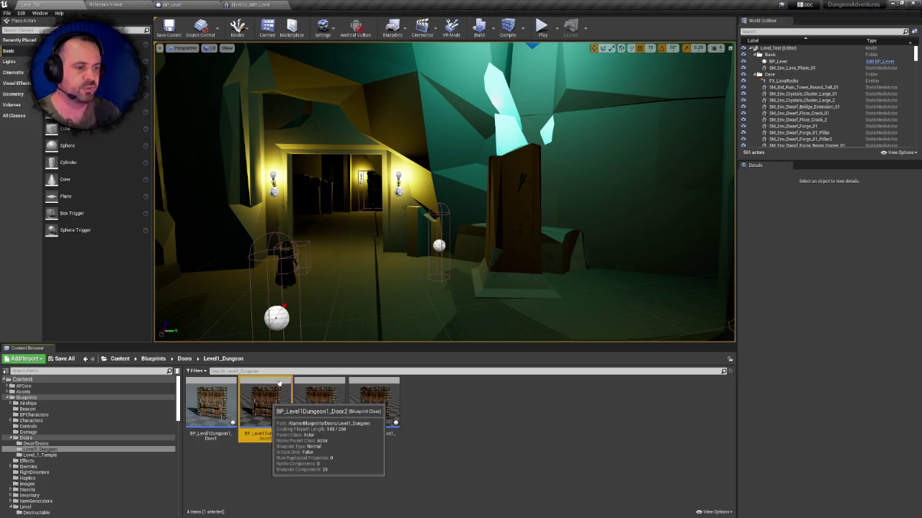
double_click(283, 379)
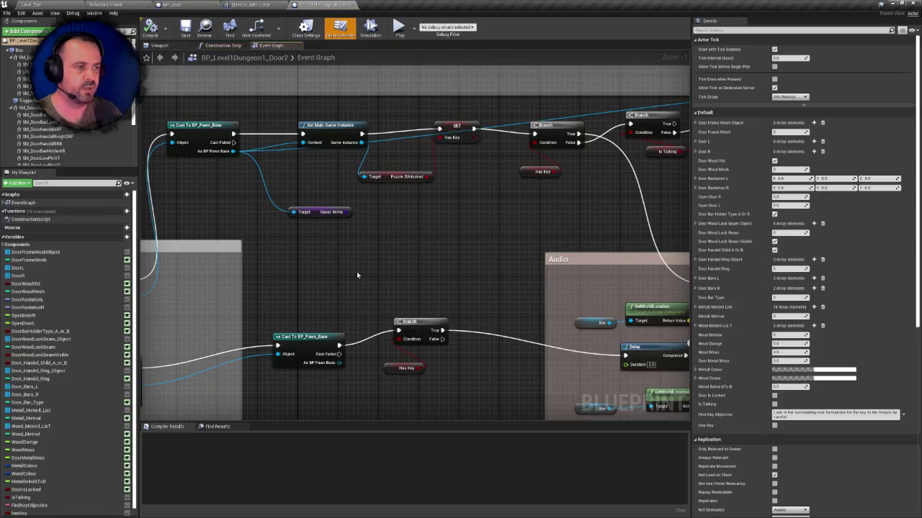
scroll(473, 253, down, 6)
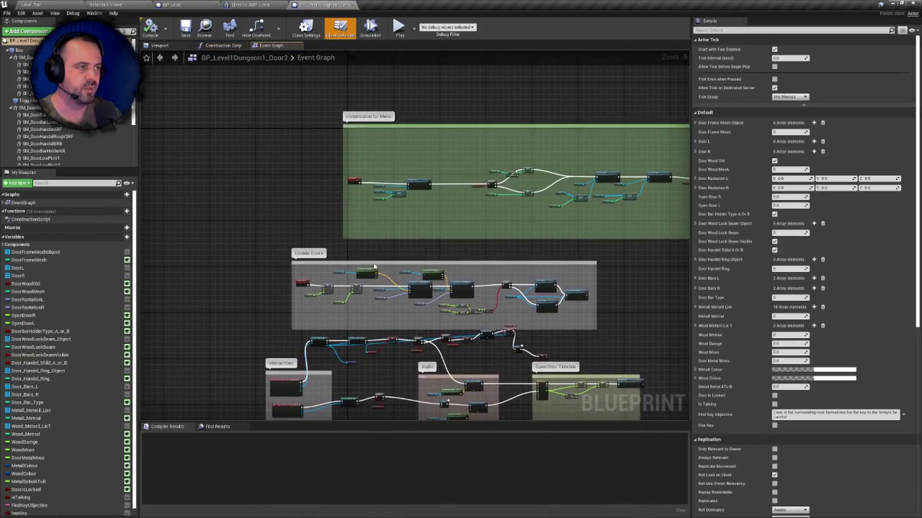
scroll(408, 185, down, 1)
scroll(408, 184, up, 1)
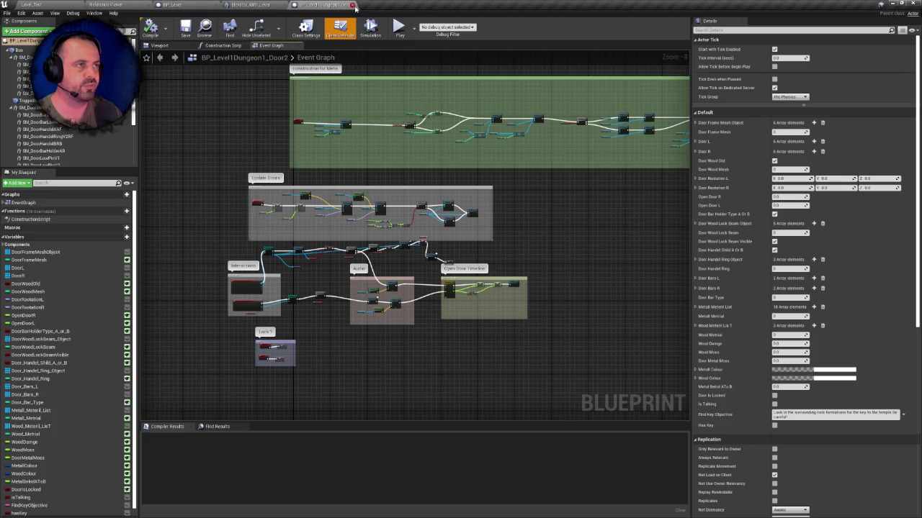
click(353, 5)
click(85, 4)
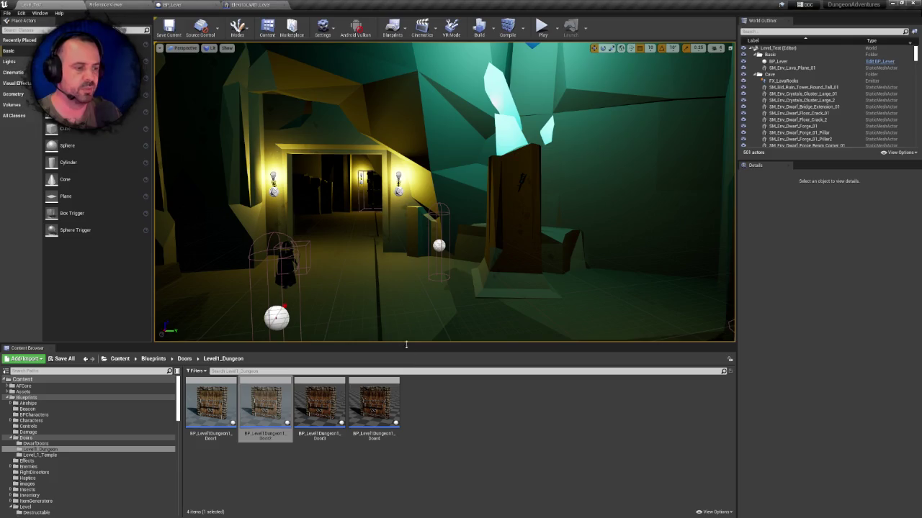
- Delete the DwarfDoors folder with DwarfDoor1 and DwarfDoor2
click(184, 359)
double_click(210, 403)
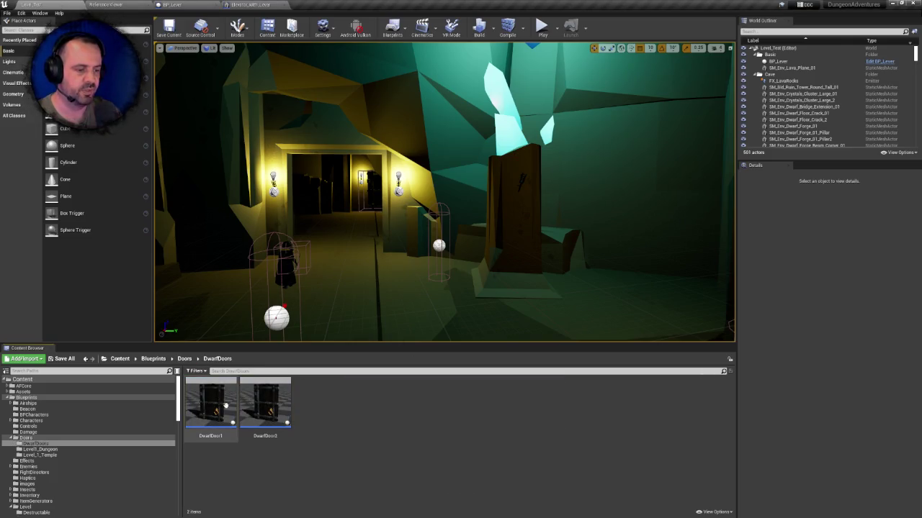
click(184, 358)
click(216, 403)
key(Delete)
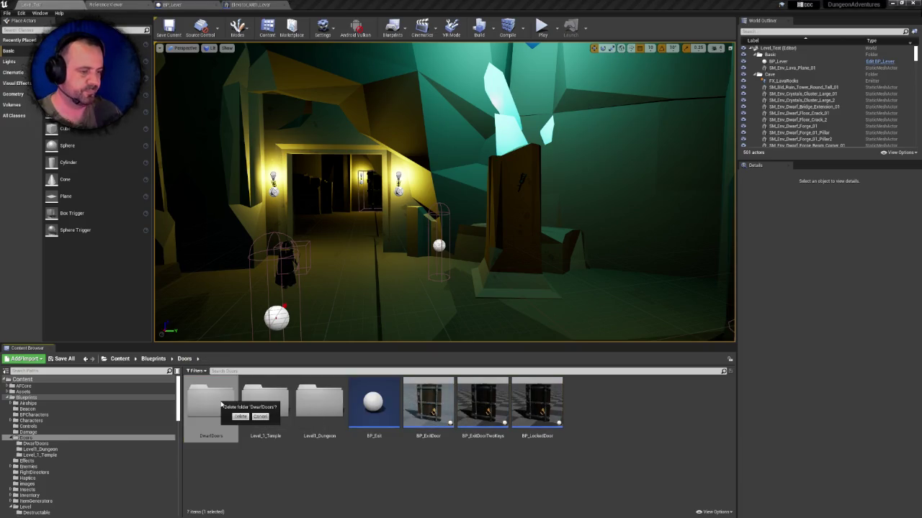
click(239, 418)
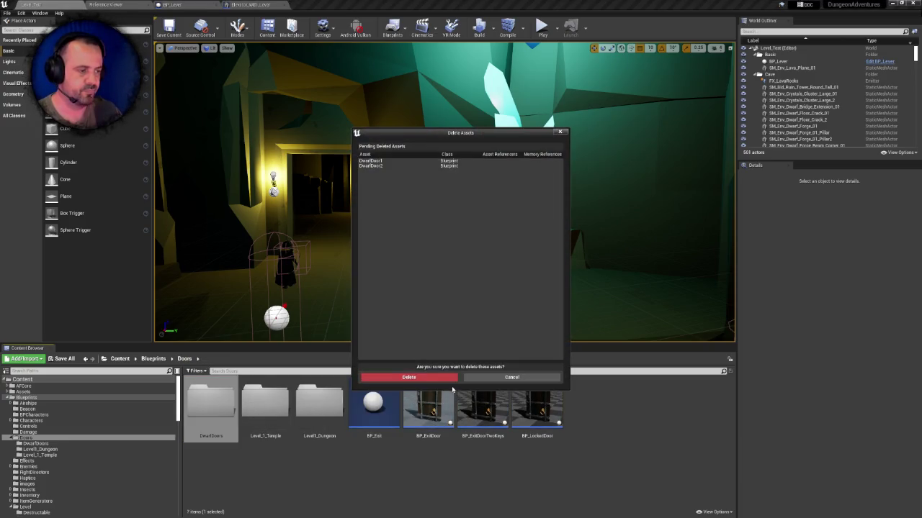
click(432, 378)
- Delete Level_1_Temple's BP_Level1_Door with its redirector and fix up the folder's redirectors
click(213, 403)
key(Delete)
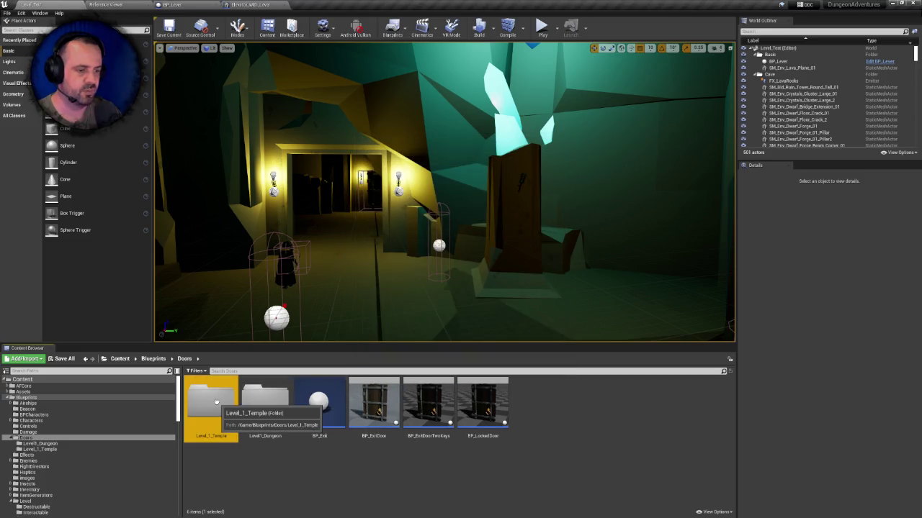
click(239, 418)
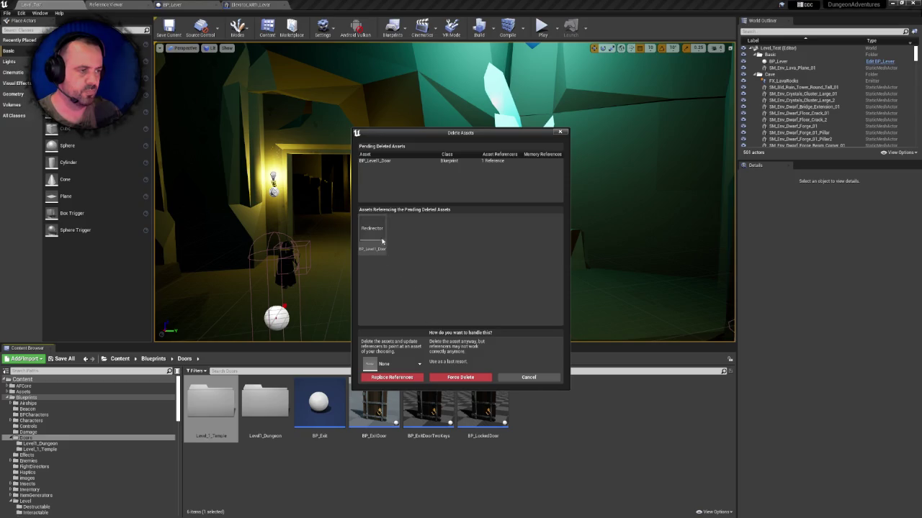
right_click(381, 236)
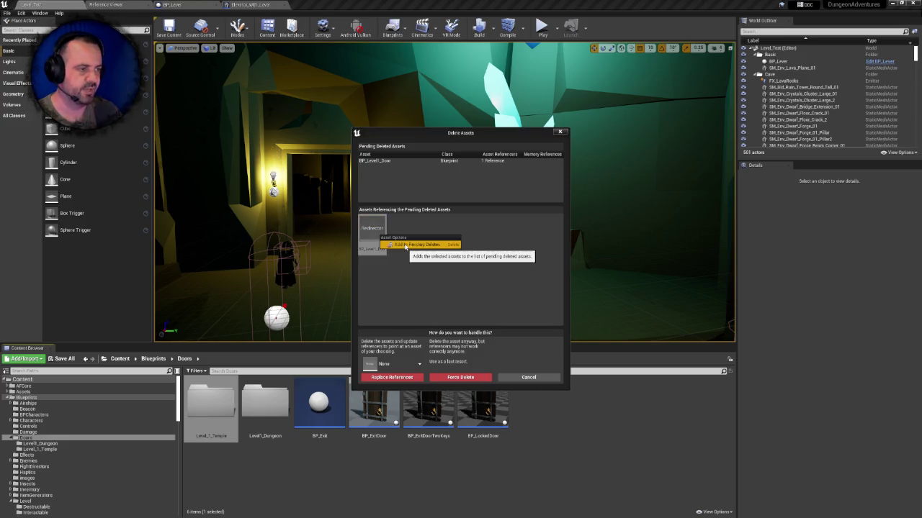
click(414, 245)
click(422, 376)
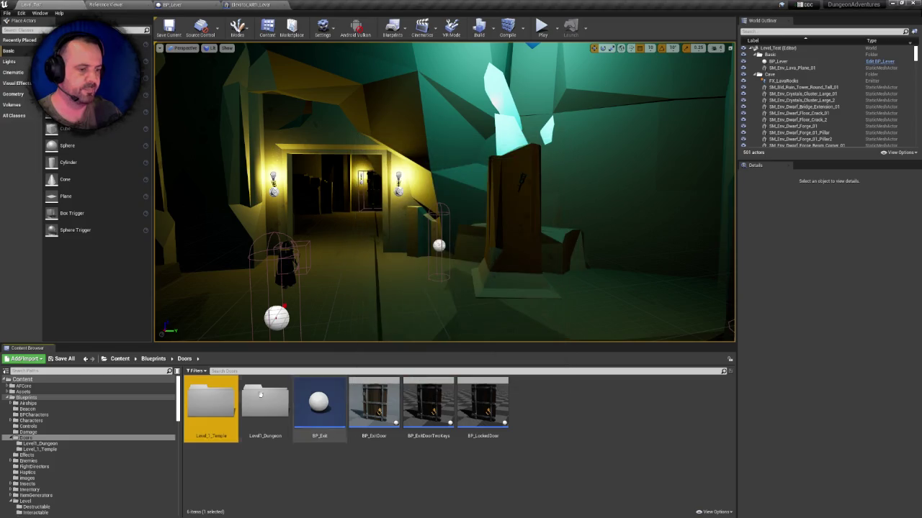
double_click(210, 402)
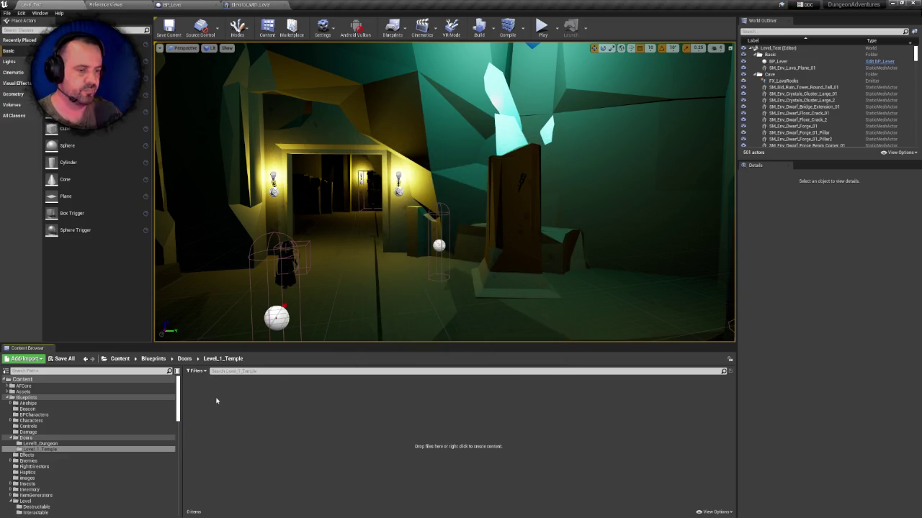
click(184, 358)
double_click(261, 394)
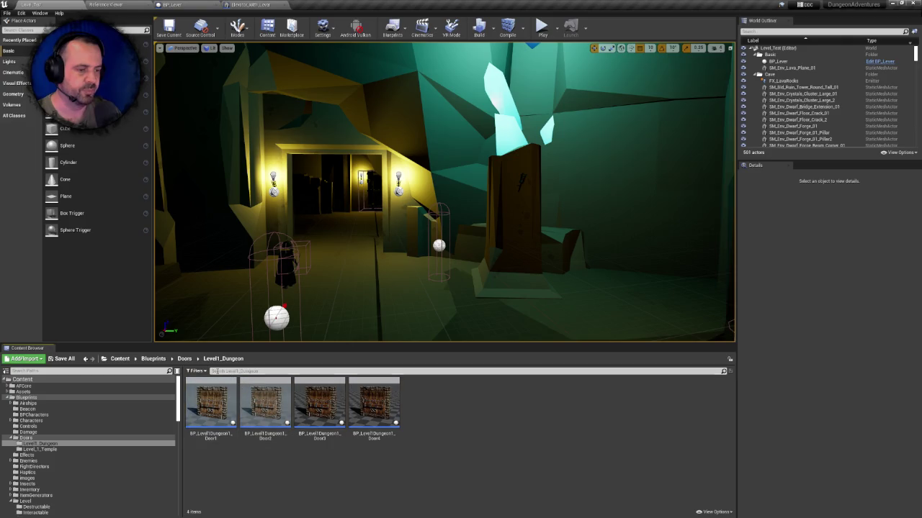
click(184, 359)
right_click(212, 403)
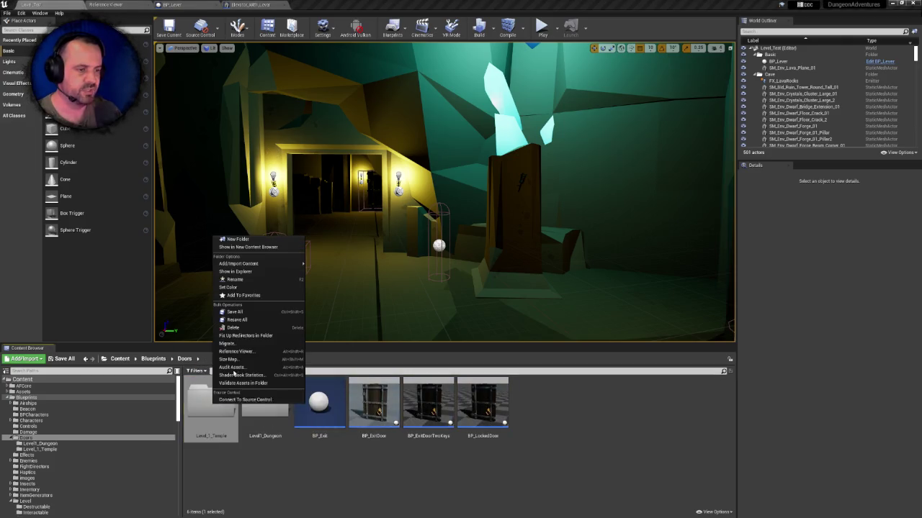
click(260, 337)
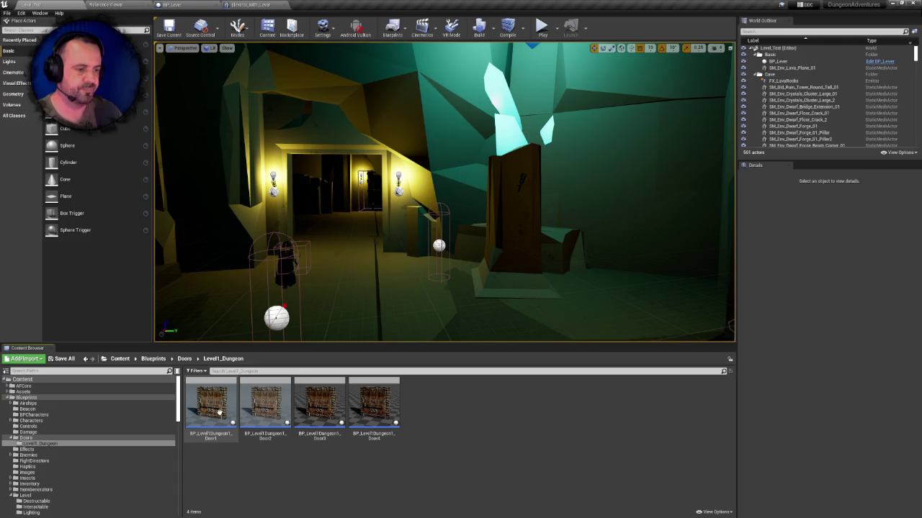
- Force delete the Level1_Dungeon door blueprints with their redirector and remove the emptied folder
click(216, 405)
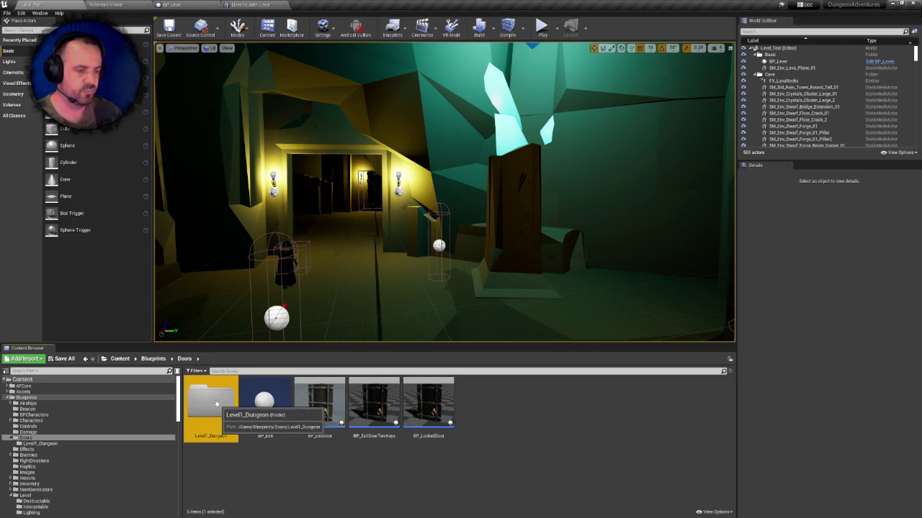
key(Delete)
click(241, 419)
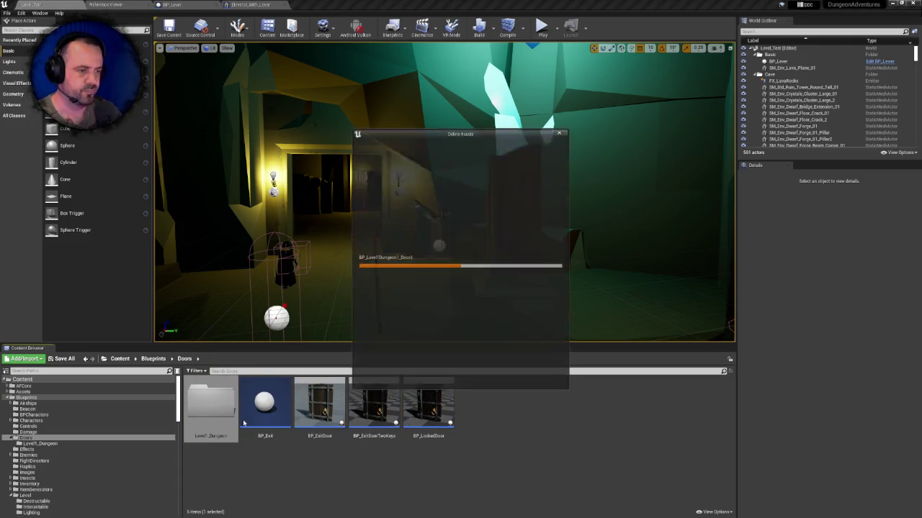
click(372, 245)
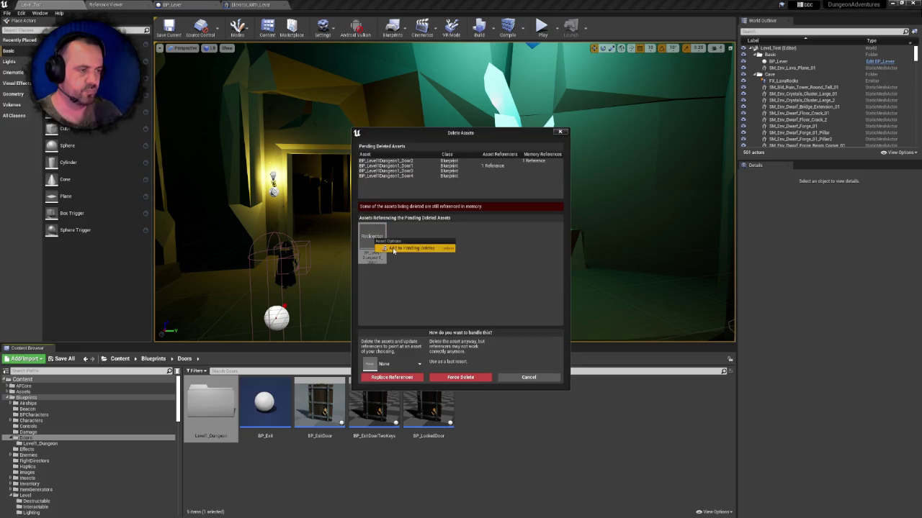
click(409, 378)
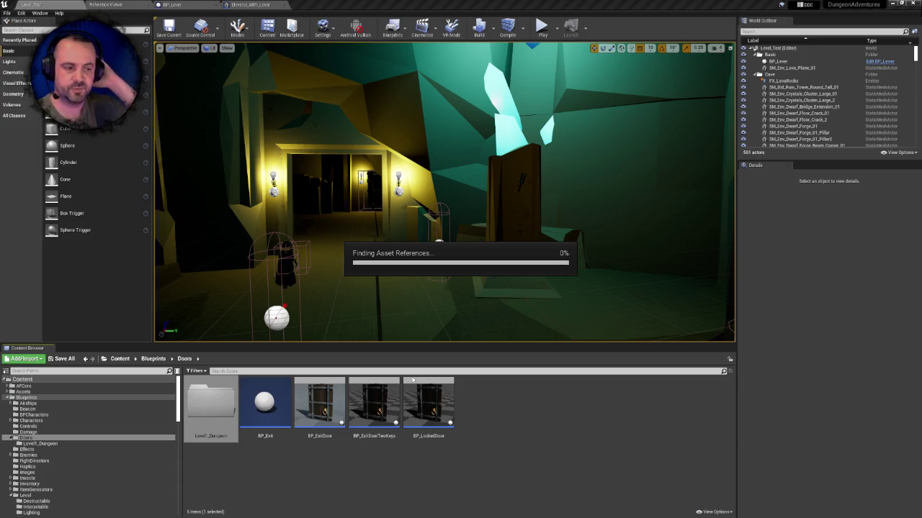
right_click(226, 401)
click(252, 329)
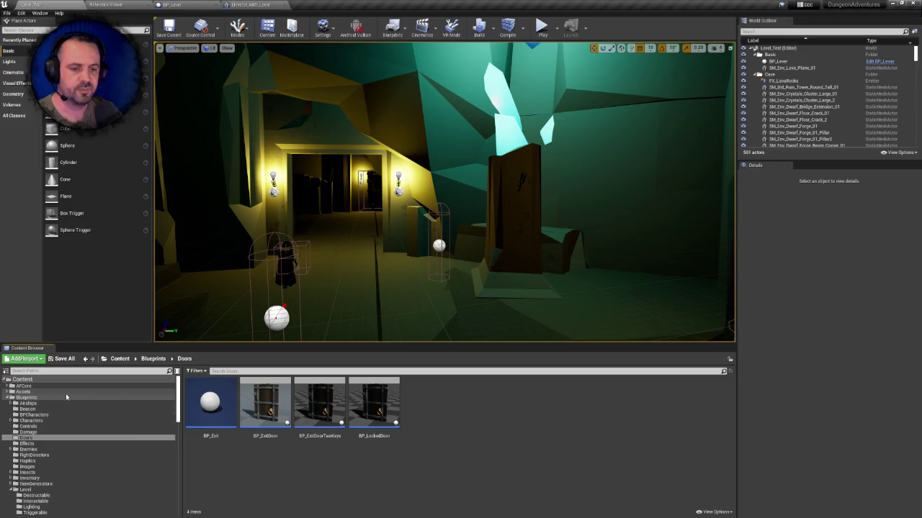
- Go back to the Content root and open DungeonDoors > meshes to view its door meshes
click(20, 379)
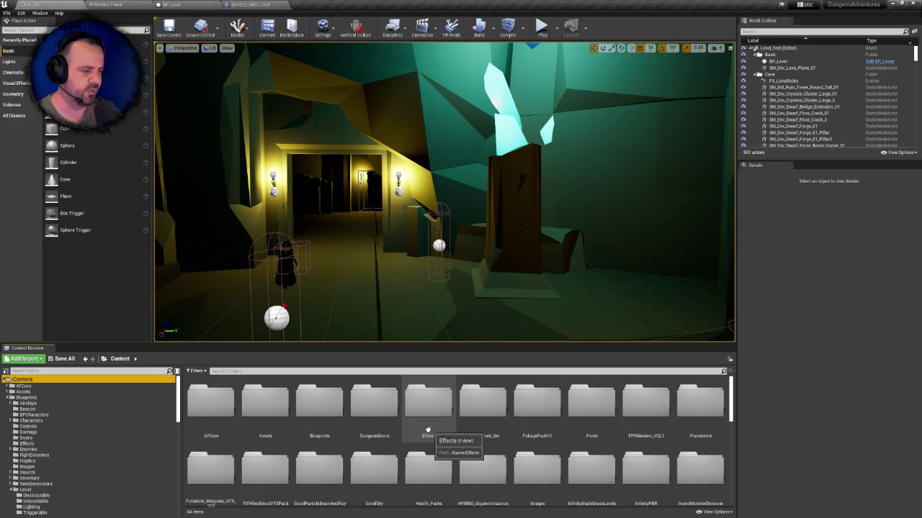
double_click(366, 401)
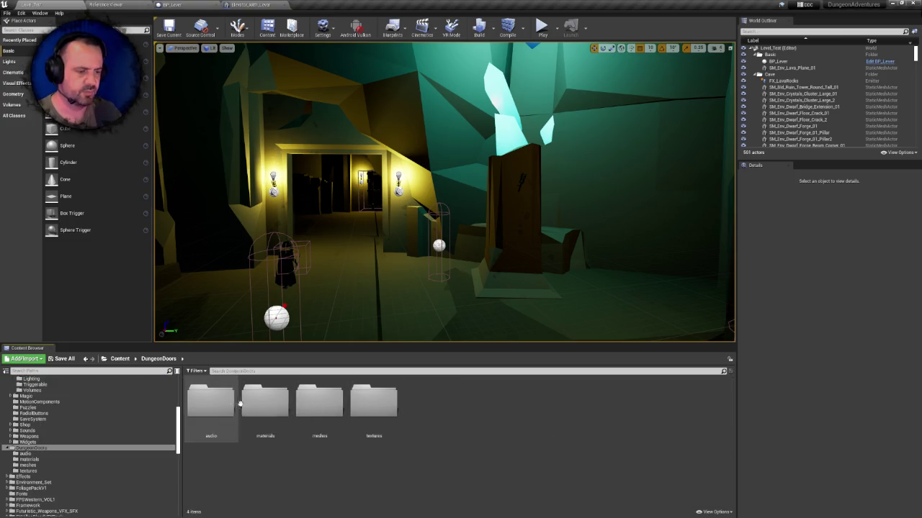
click(261, 408)
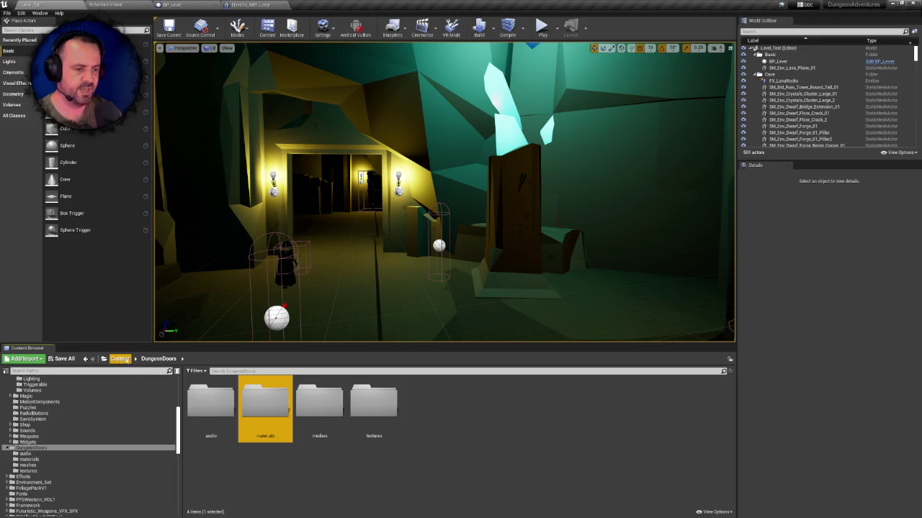
double_click(319, 406)
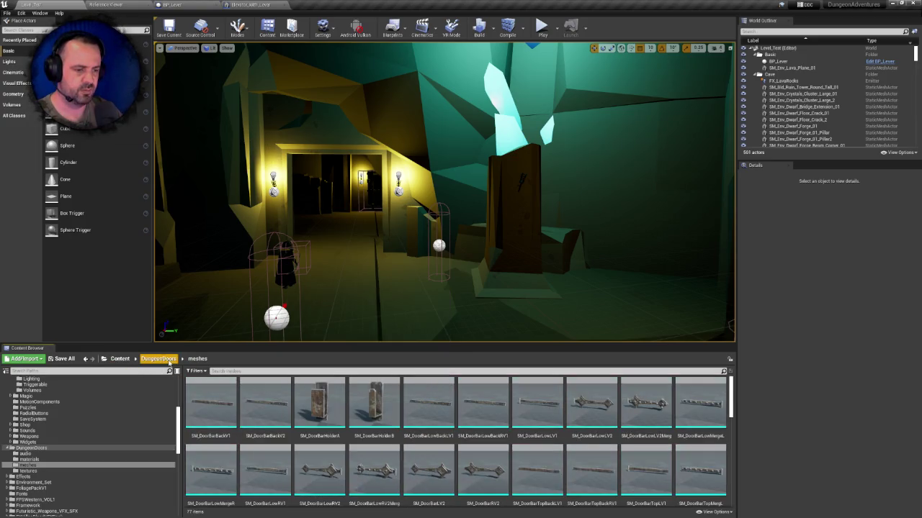
- Try deleting the meshes folder, review the still-referenced meshes, and cancel
click(158, 359)
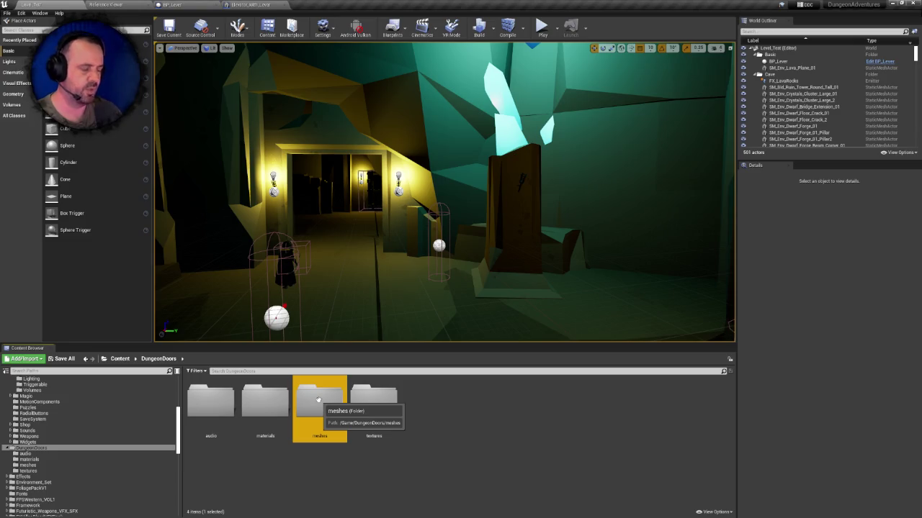
key(Delete)
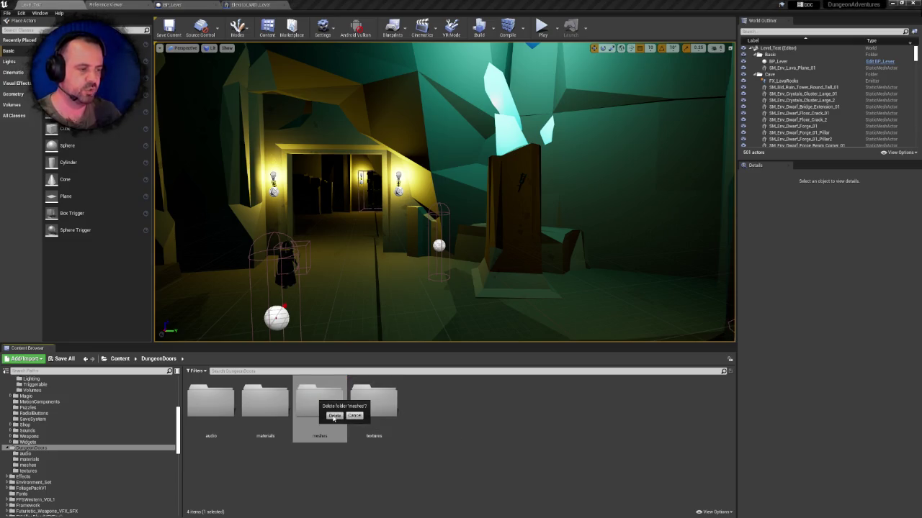
click(333, 416)
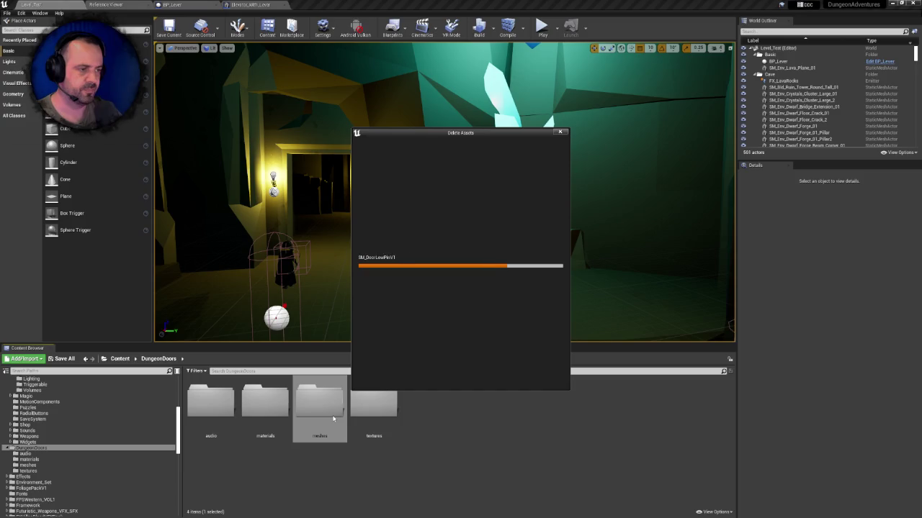
drag(565, 220, 570, 299)
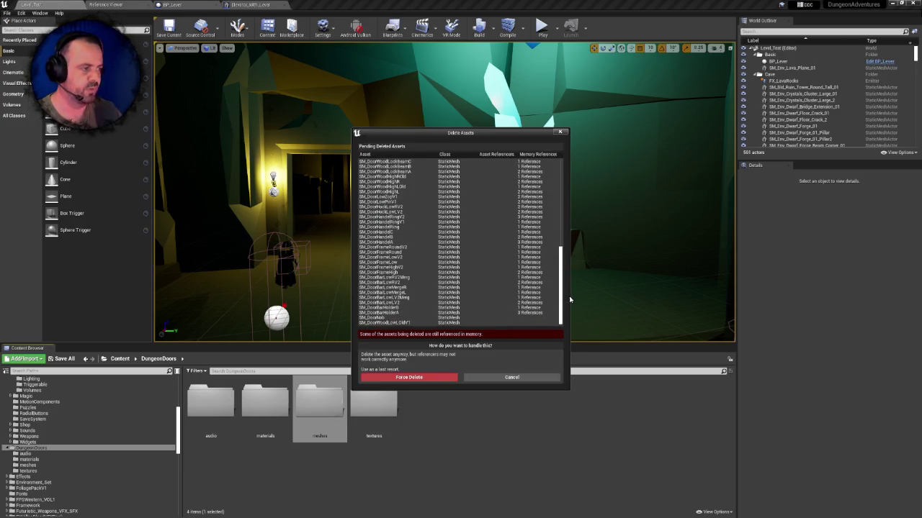
click(507, 377)
- Fix up redirectors in the meshes folder and request its deletion again
right_click(320, 409)
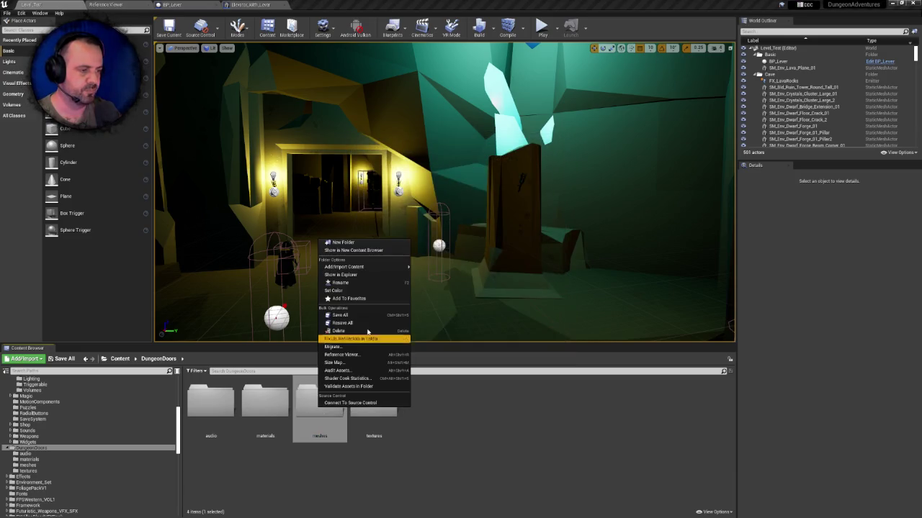
click(364, 338)
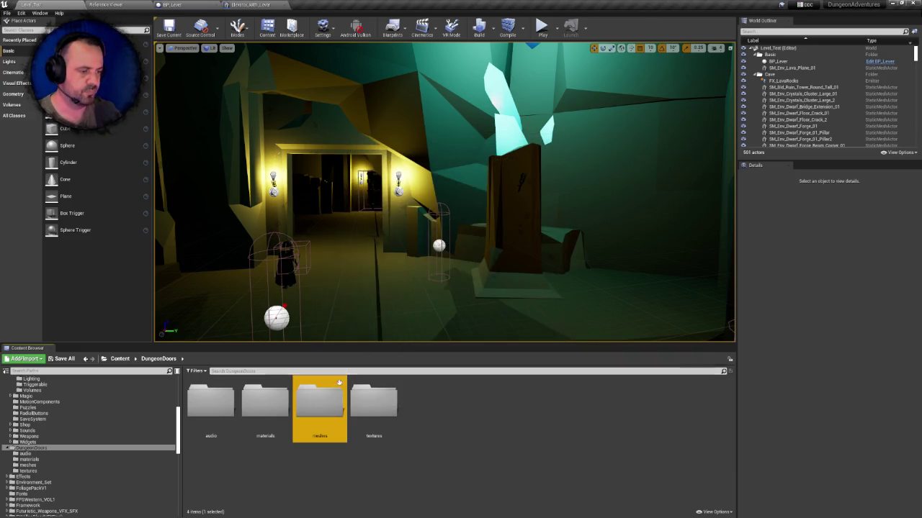
key(Delete)
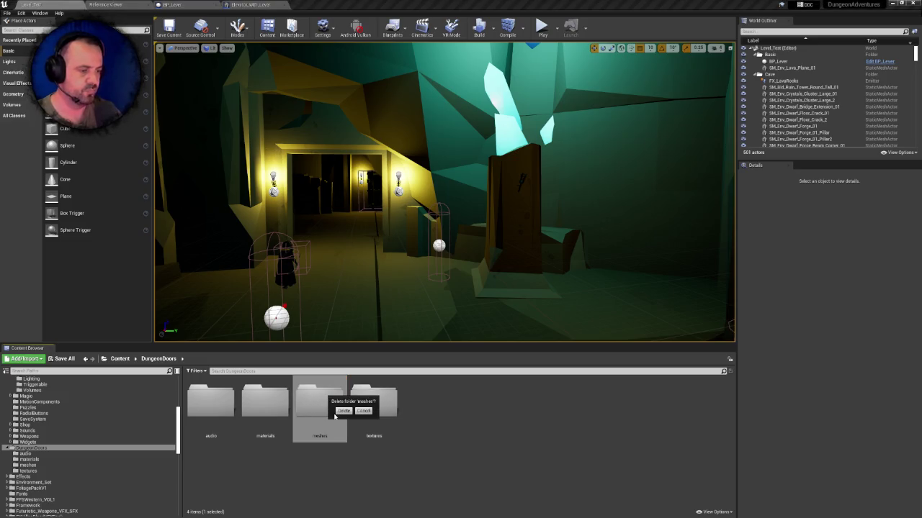
click(344, 414)
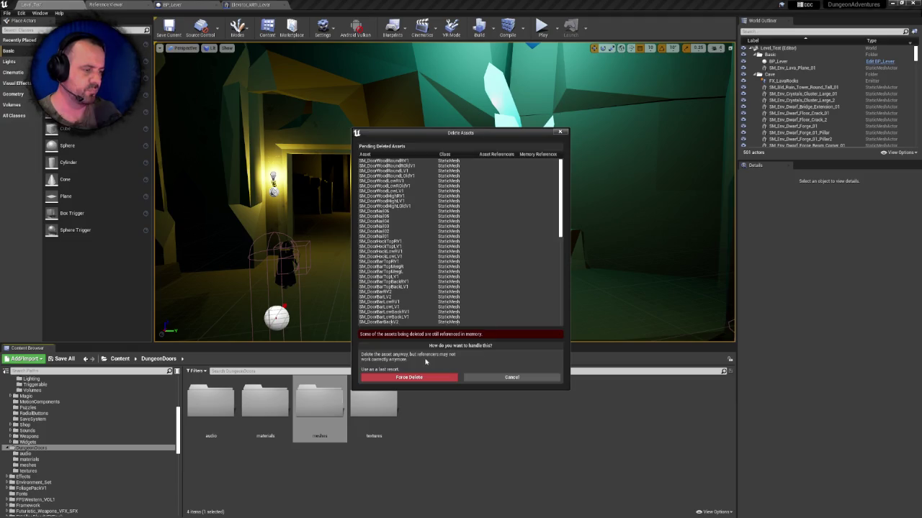
- Scroll the pending meshes list to the bottom, then cancel the deletion
drag(560, 220, 555, 326)
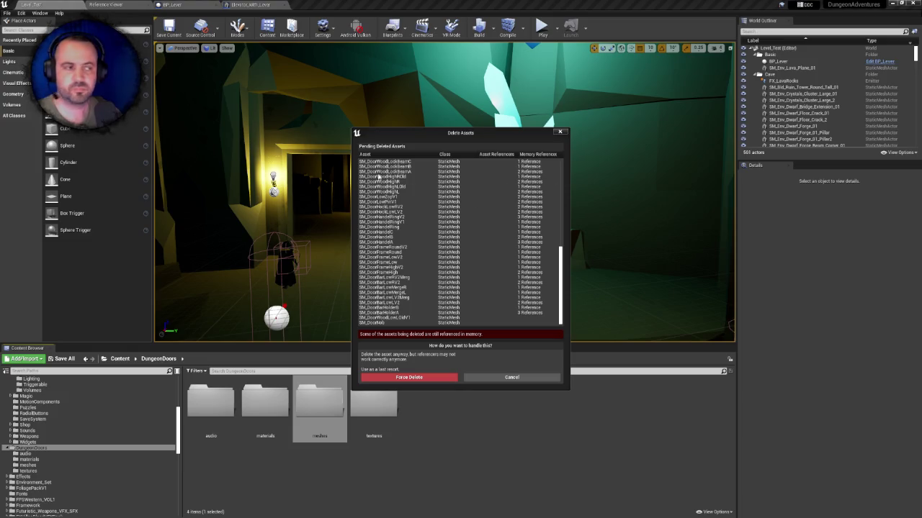
click(511, 377)
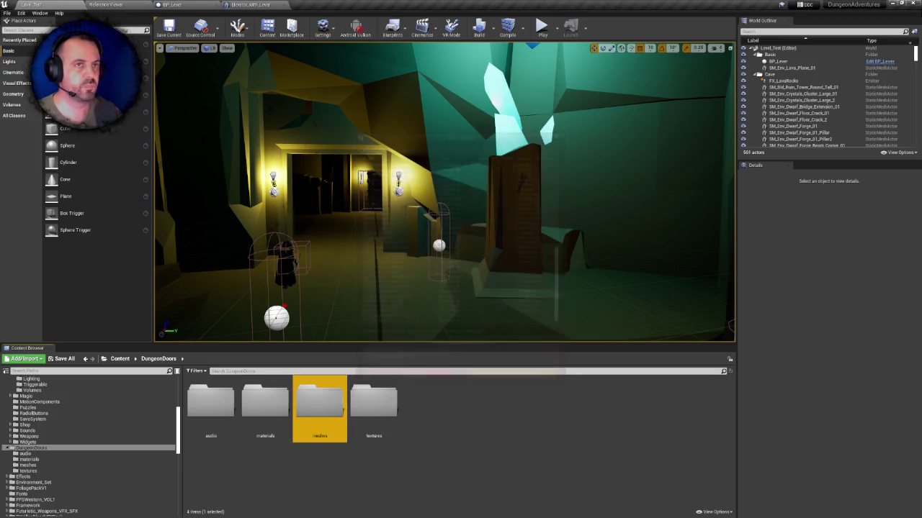
- Open TitleLevelMap from Maps/Title, saving the current level, then select the meshes folder
click(6, 14)
click(29, 40)
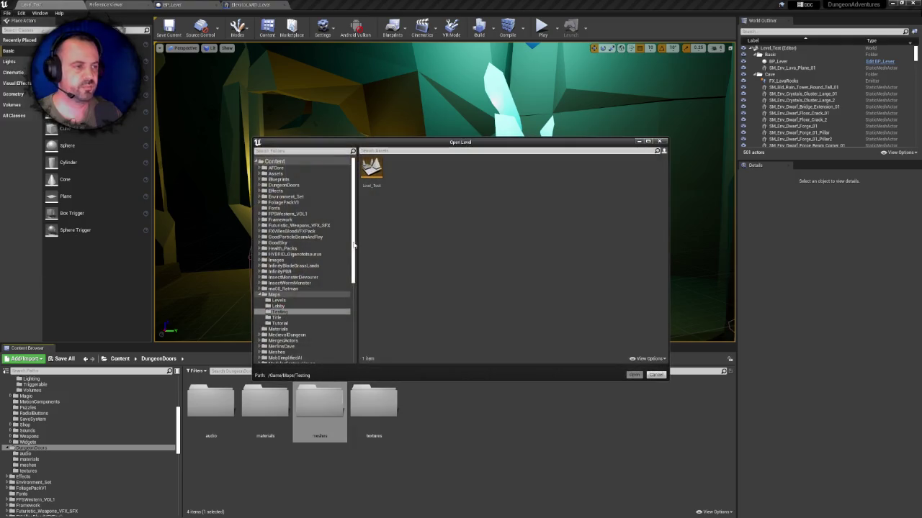
click(278, 318)
double_click(365, 180)
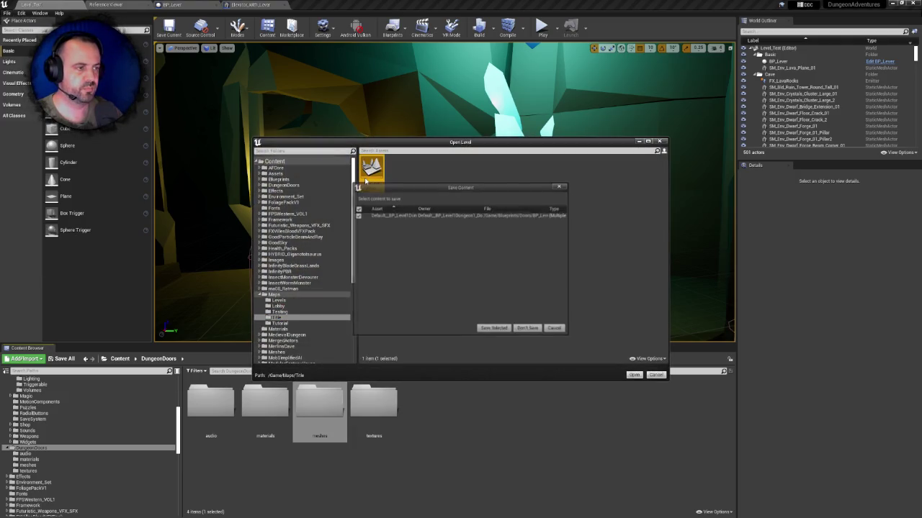
click(494, 329)
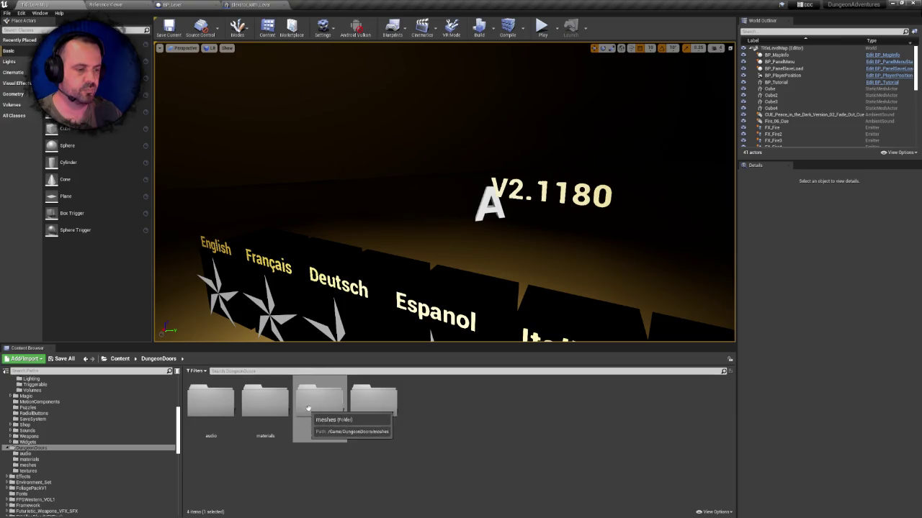
click(370, 403)
- Force-delete the meshes folder from DungeonDoors
click(324, 407)
key(Delete)
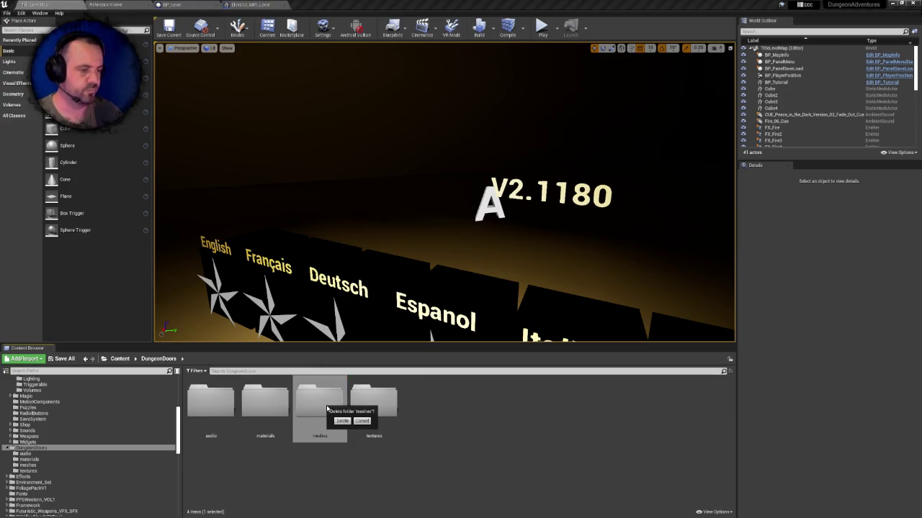
click(344, 420)
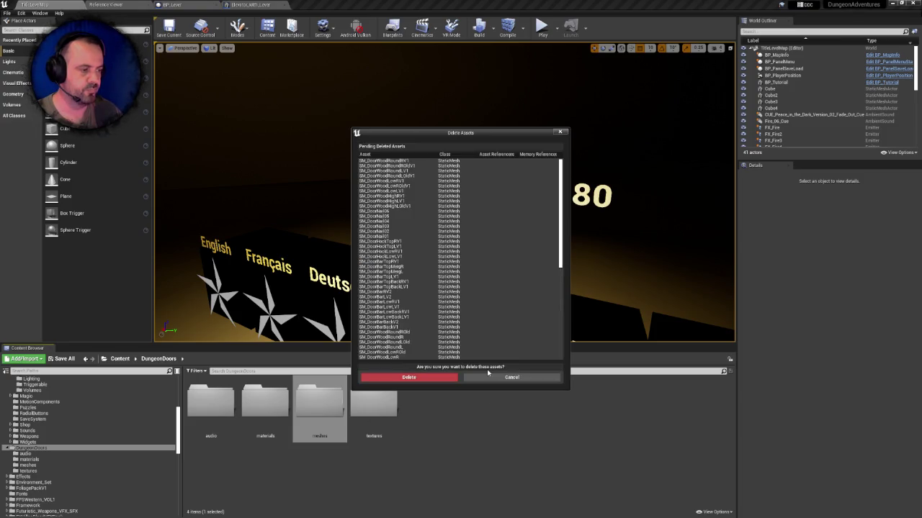
drag(561, 236, 562, 351)
click(408, 378)
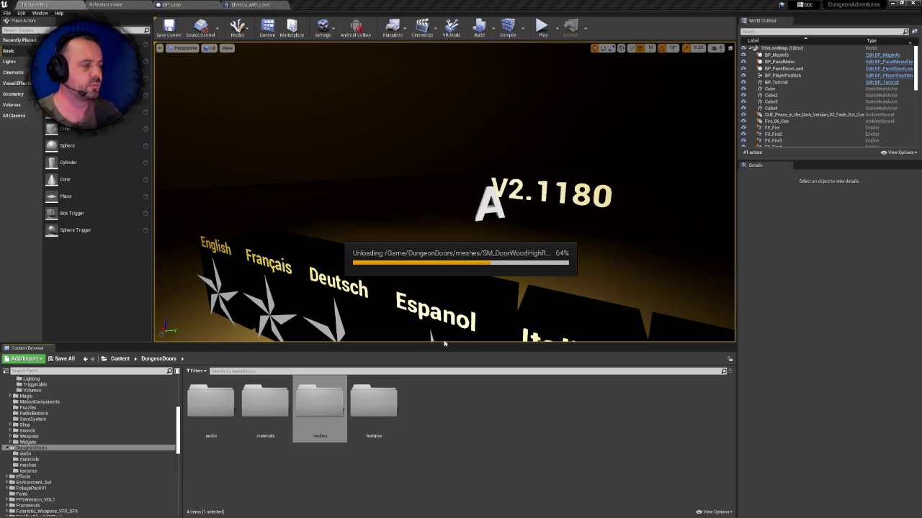
- Force-delete the materials folder from DungeonDoors
click(262, 407)
key(Delete)
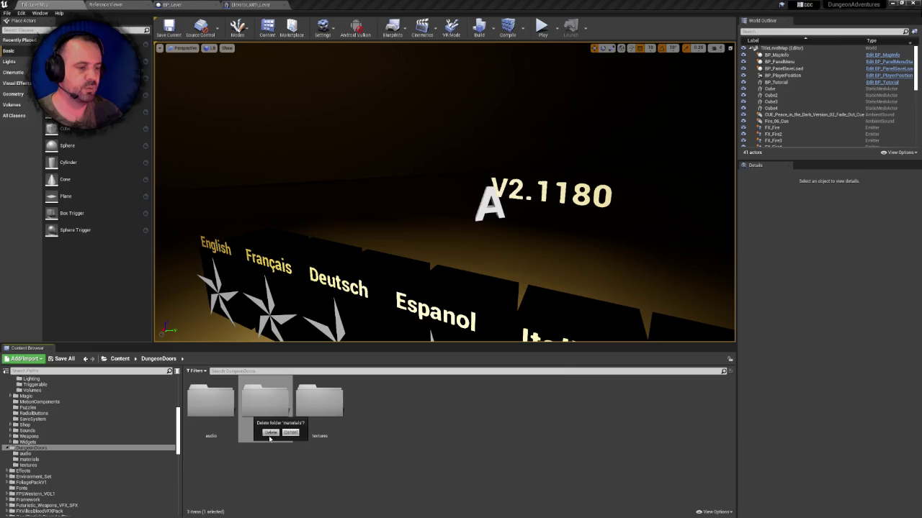
click(270, 433)
click(419, 375)
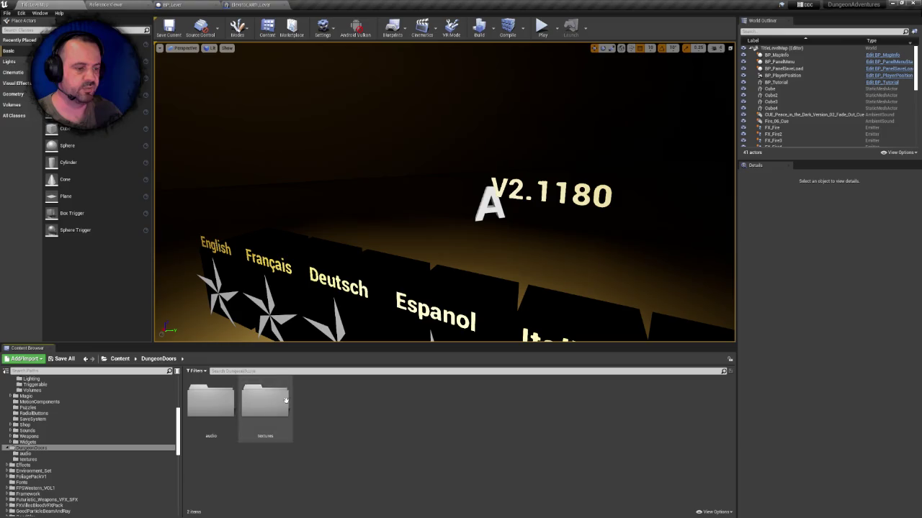
- Force-delete the textures folder, then open the remaining audio folder
click(265, 404)
key(Delete)
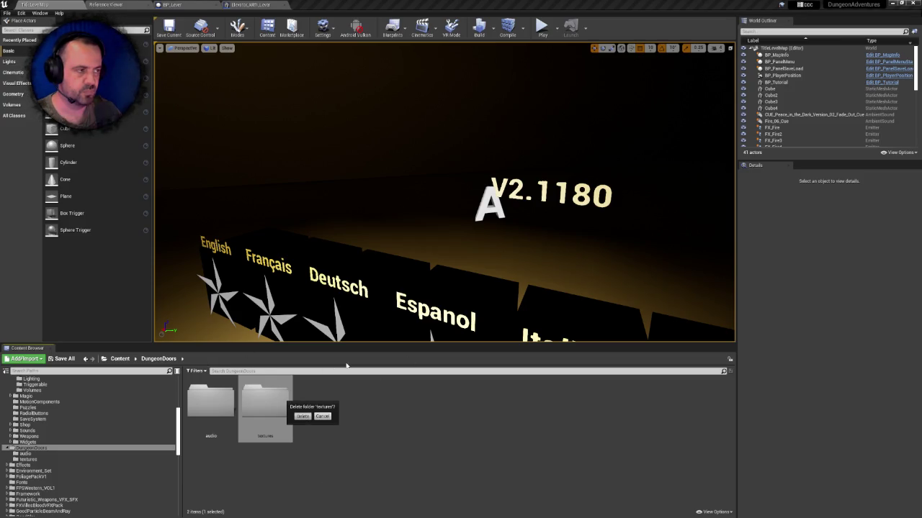
click(302, 416)
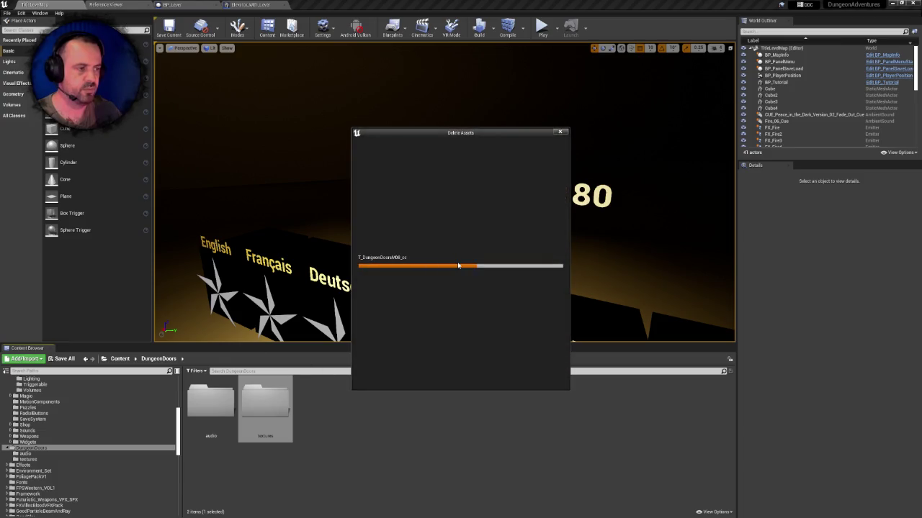
click(423, 378)
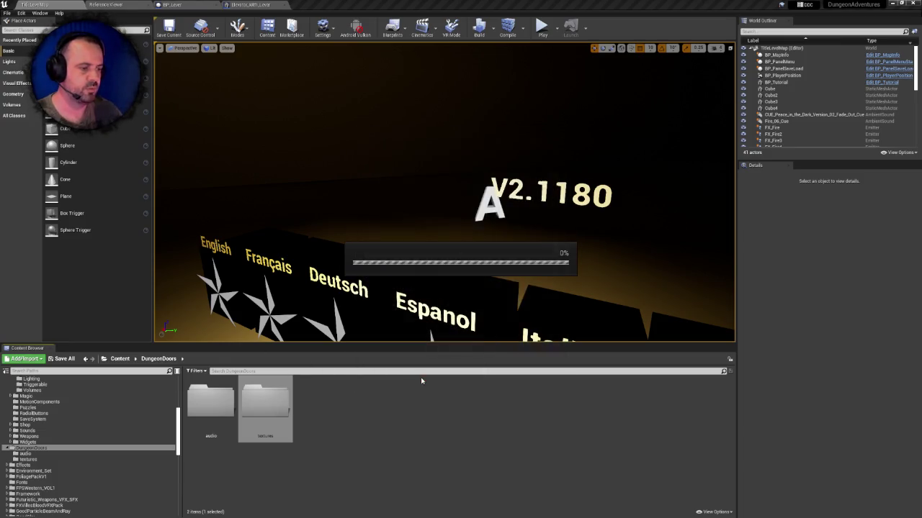
double_click(211, 400)
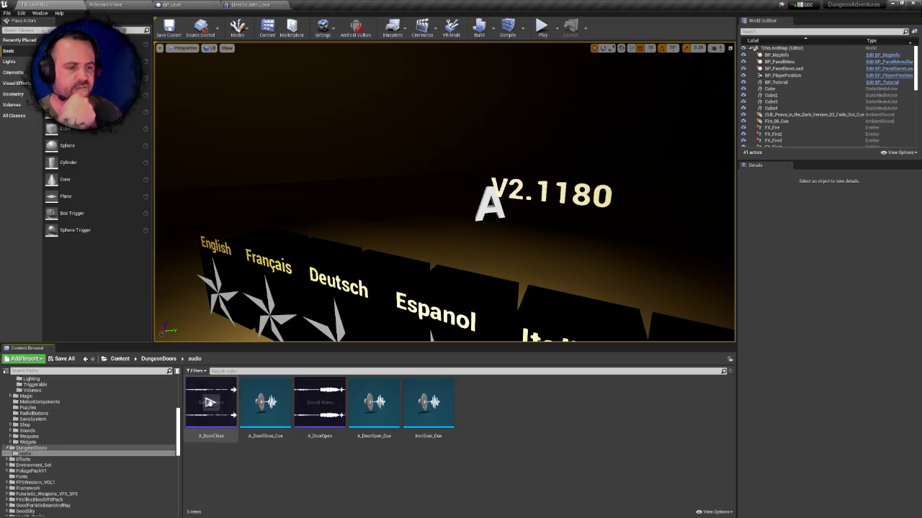
- Attempt to delete the DungeonDoors audio folder, then cancel
click(160, 358)
click(211, 407)
key(Delete)
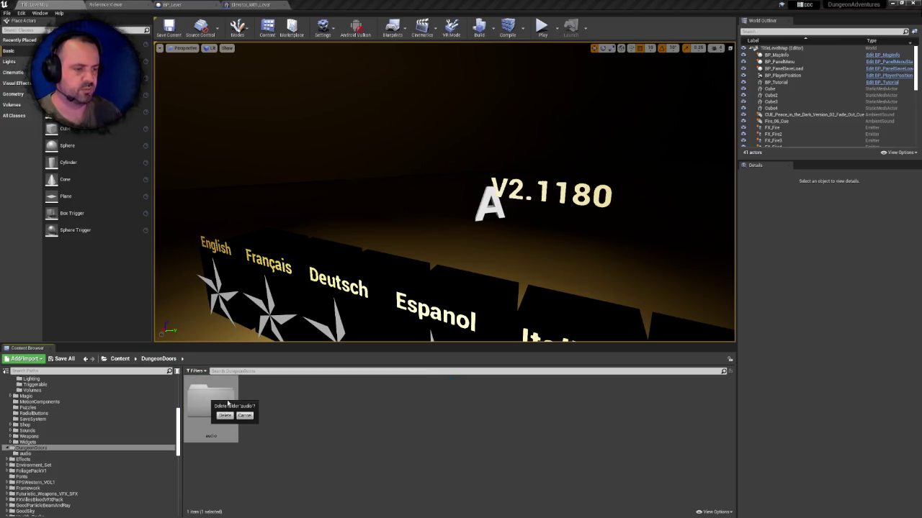
click(230, 414)
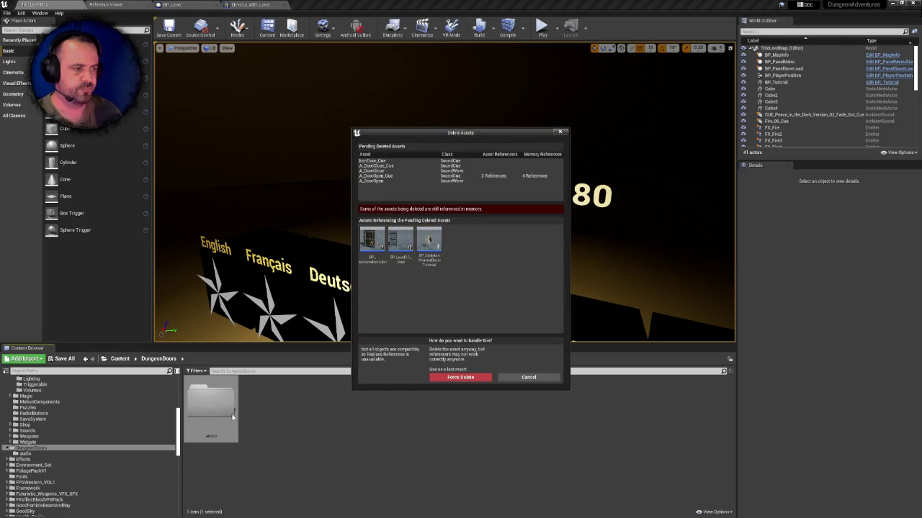
click(528, 378)
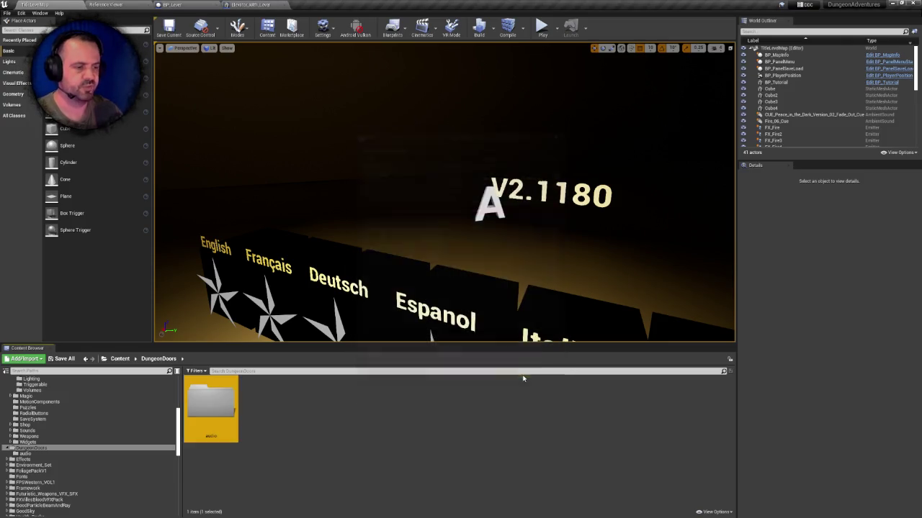
- Retry deleting audio, inspect the skeleton warrior and BP_Level2C_Door references, then cancel
click(210, 409)
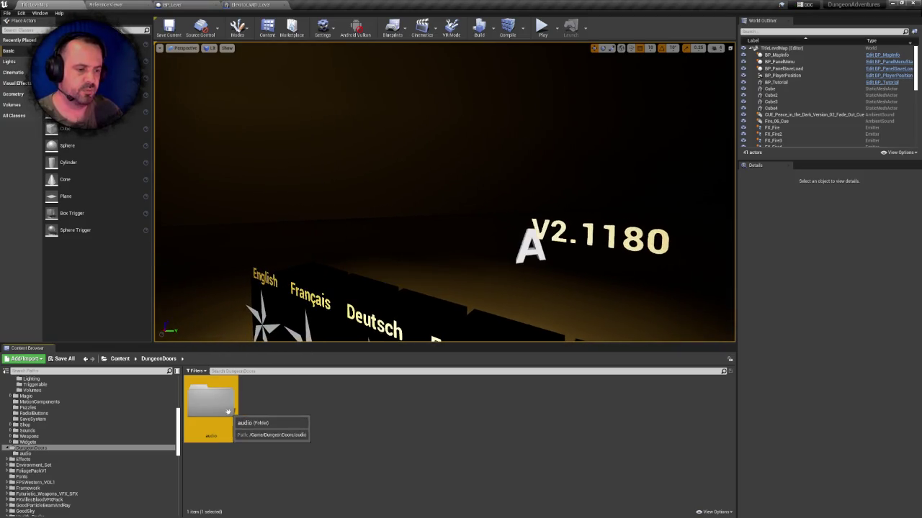
key(Delete)
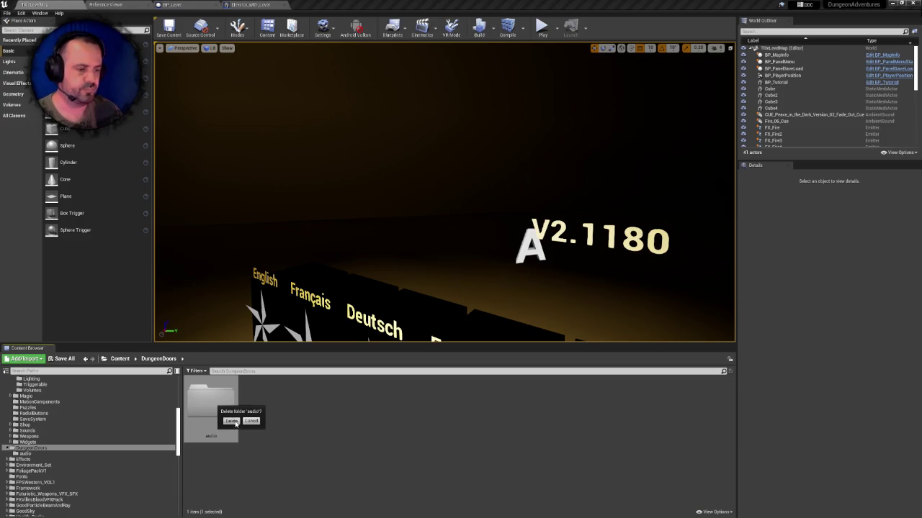
click(234, 422)
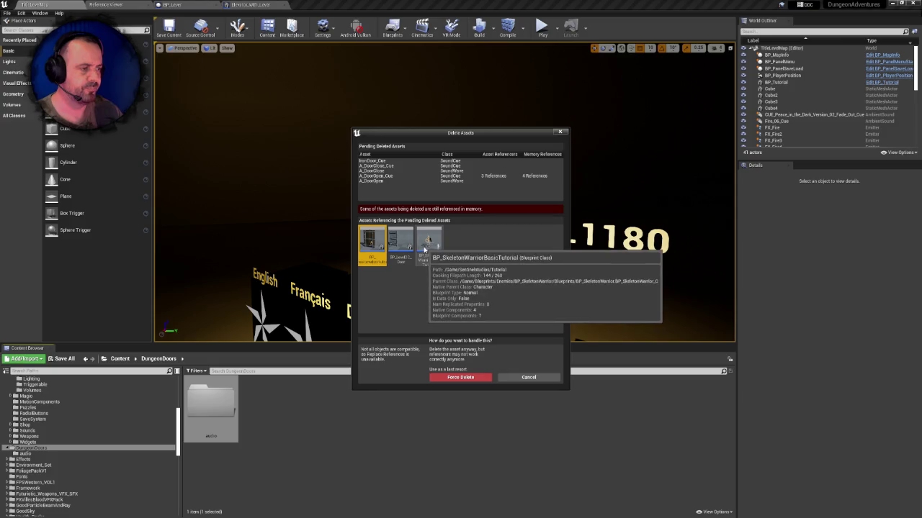
click(429, 242)
click(405, 256)
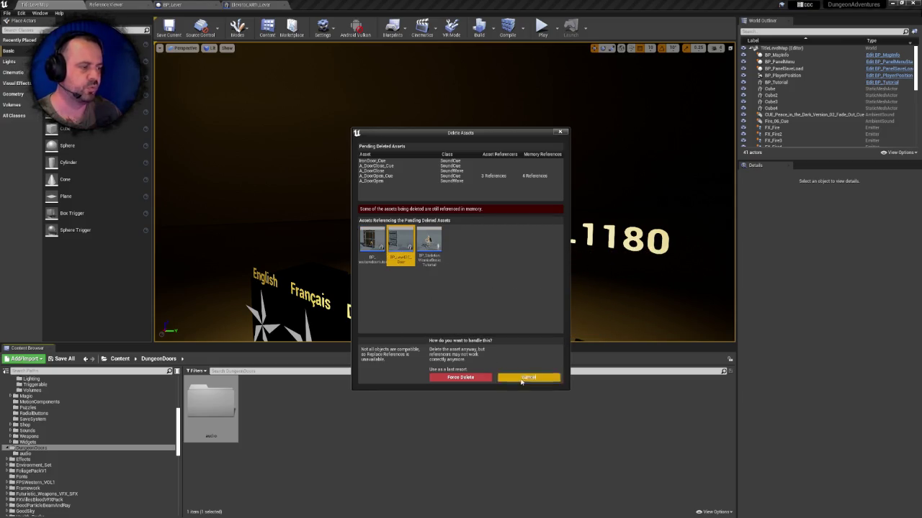
click(528, 377)
scroll(86, 432, up, 5)
click(21, 379)
- Search 'level2c' and open the BP_Level2C_Door blueprint from its folder
text(level2c)
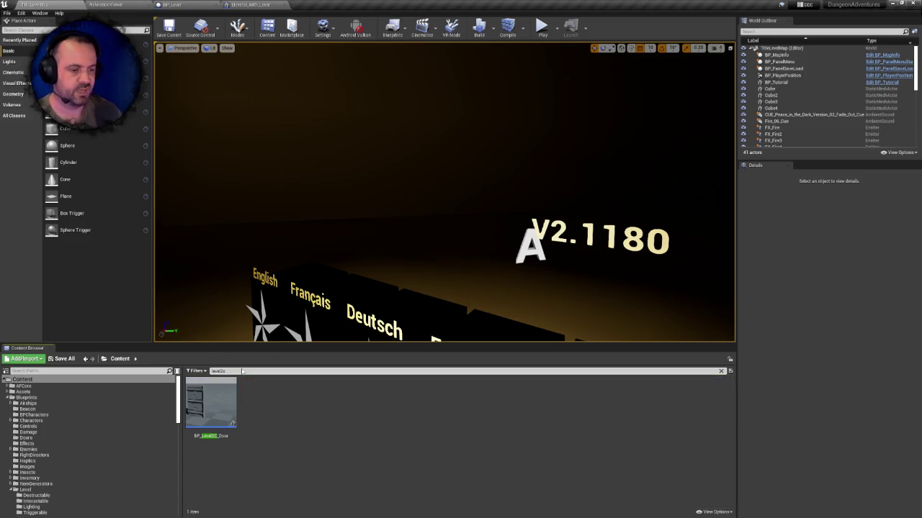
right_click(208, 403)
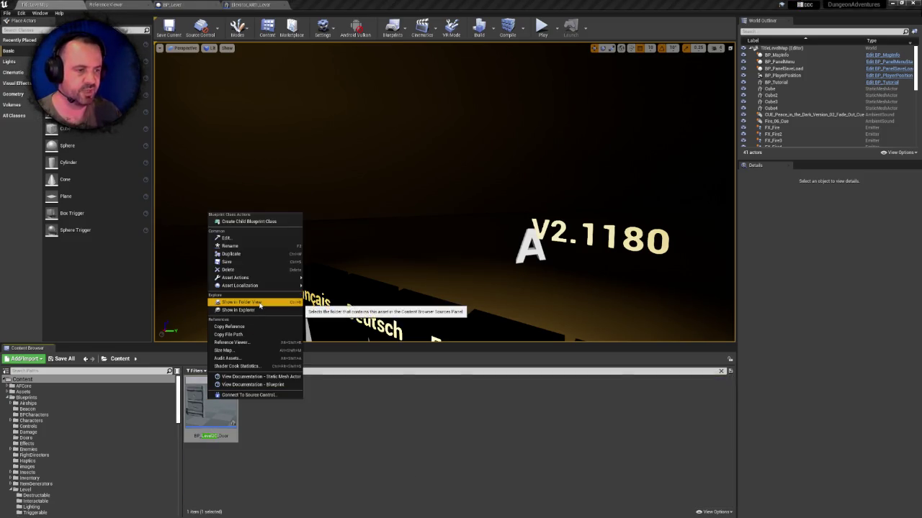
click(259, 303)
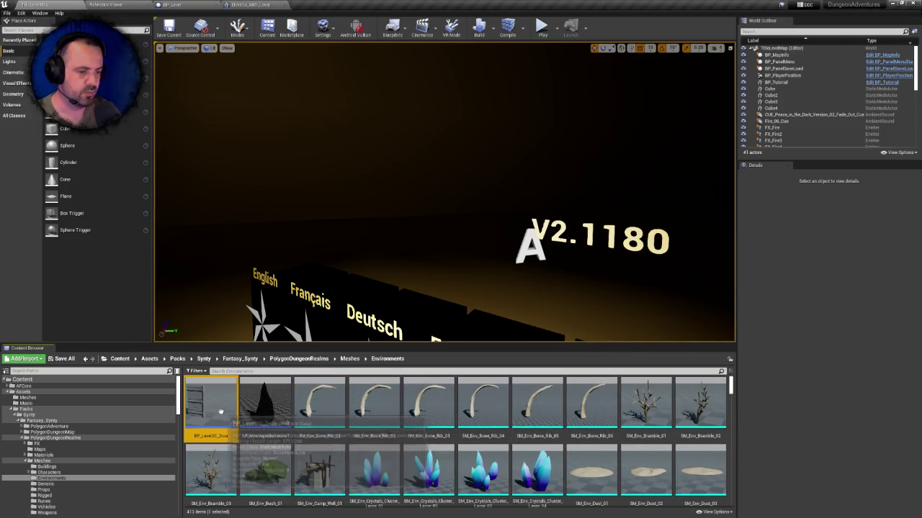
double_click(222, 412)
- Review BP_Level2C_Door's overlap and move nodes, close it, and force-delete it
mouse_move(361, 261)
mouse_down()
mouse_move(469, 263)
mouse_move(266, 277)
mouse_up()
scroll(469, 263, down, 4)
scroll(519, 263, up, 2)
mouse_move(385, 268)
mouse_down()
mouse_move(344, 206)
mouse_move(418, 253)
mouse_up()
click(355, 5)
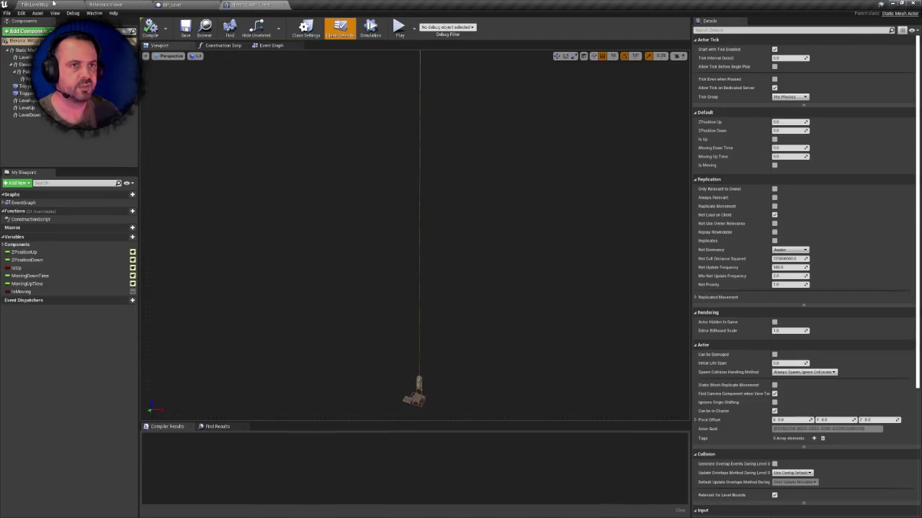
click(52, 4)
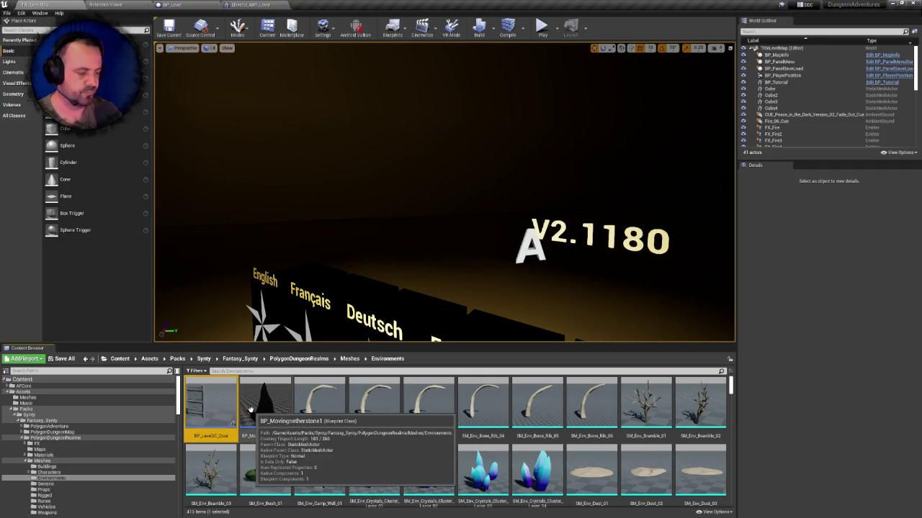
key(Delete)
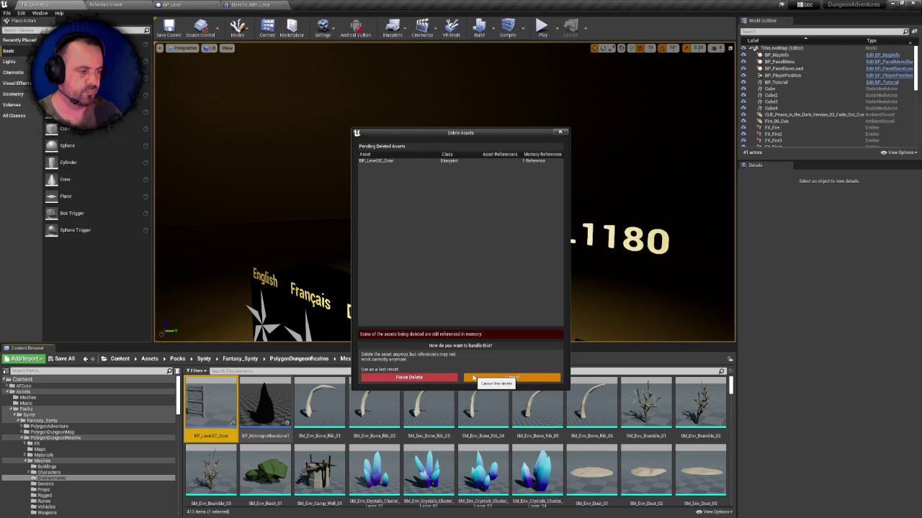
click(423, 377)
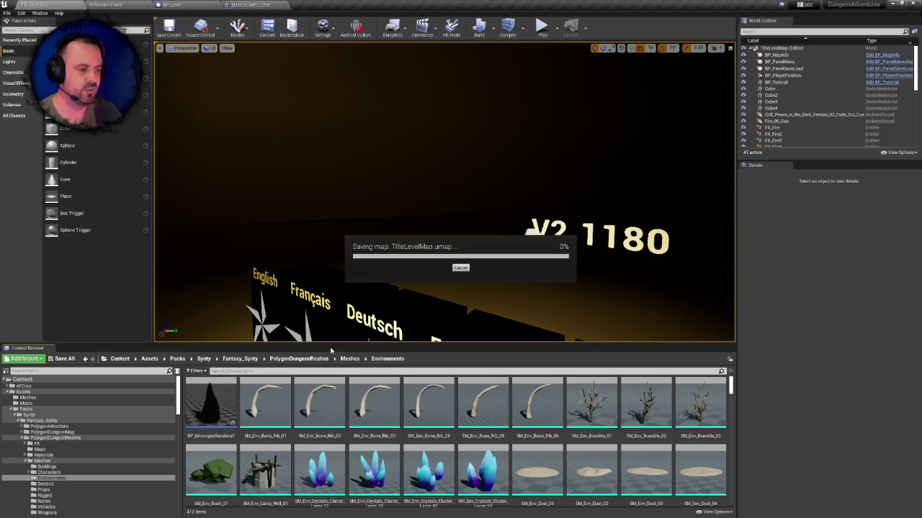
- Delete the BP_Movingnetherstone1 blueprint and return to the Content root
click(211, 403)
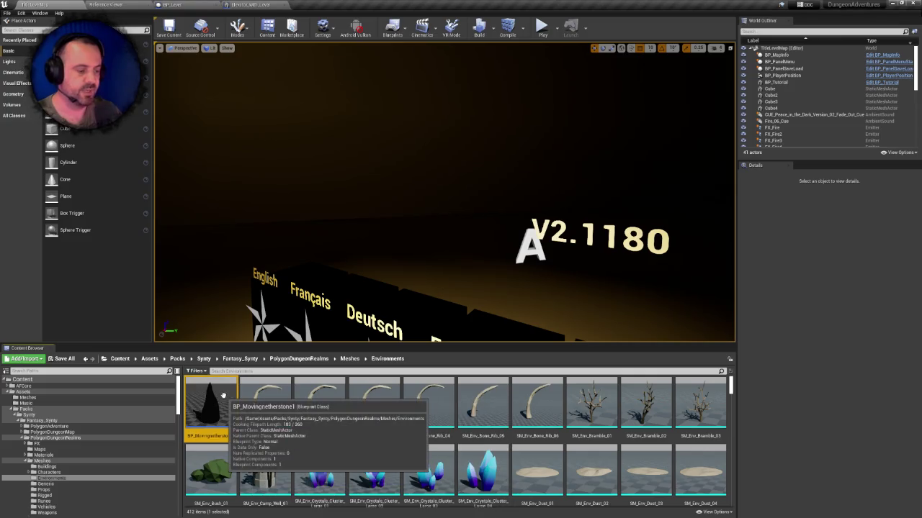
key(Delete)
click(408, 377)
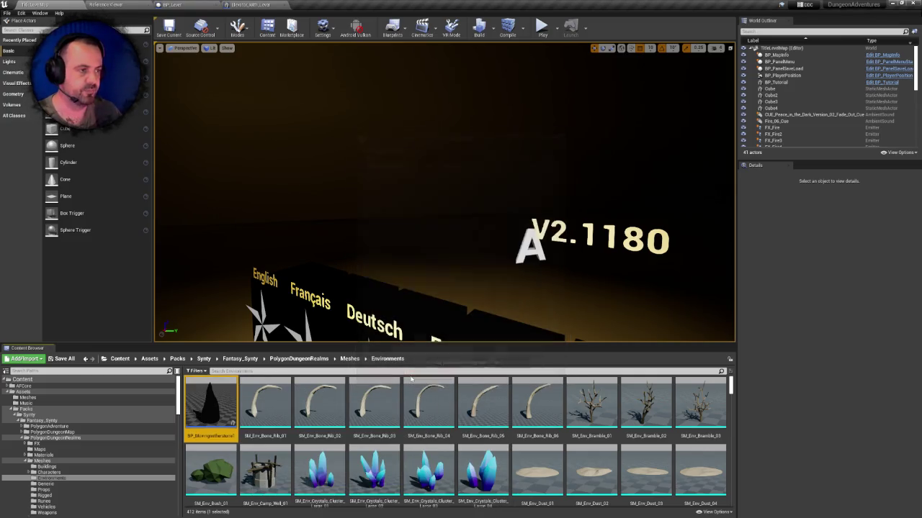
click(22, 379)
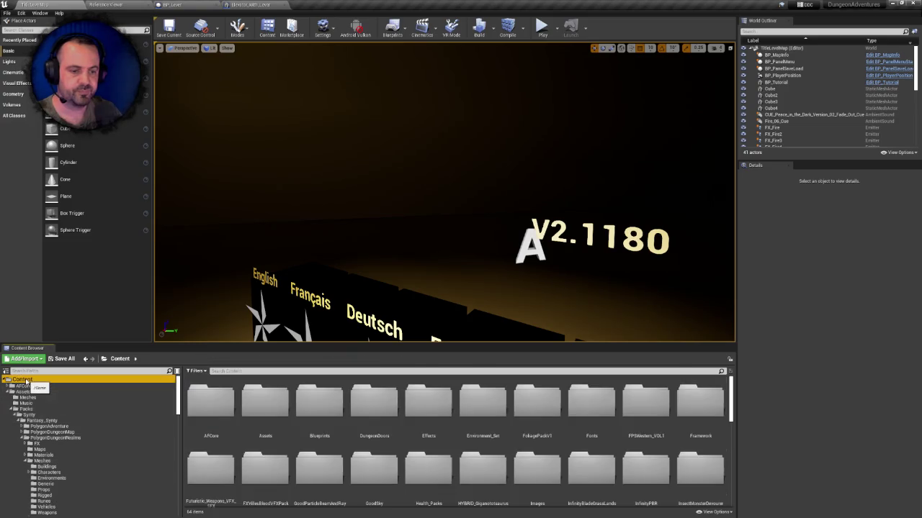
- Open DungeonDoors and request deletion of its audio folder
double_click(380, 412)
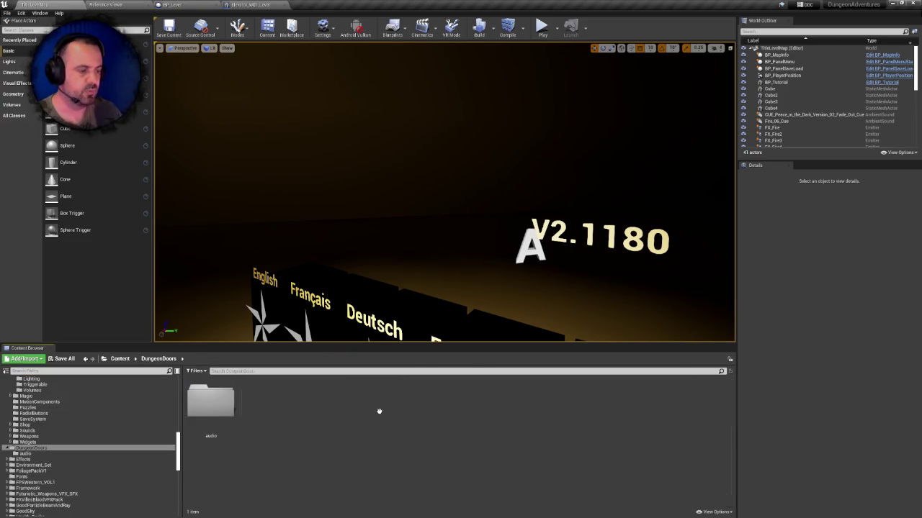
double_click(216, 407)
click(158, 359)
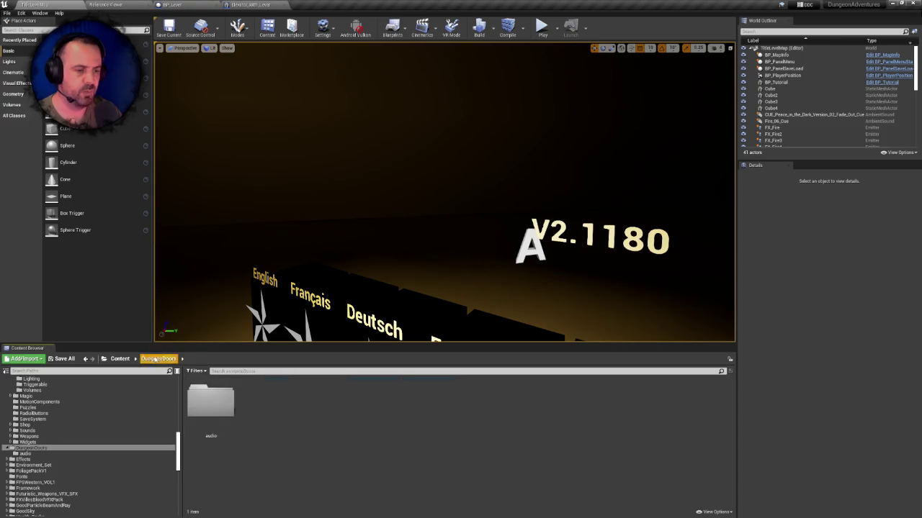
click(207, 395)
key(Delete)
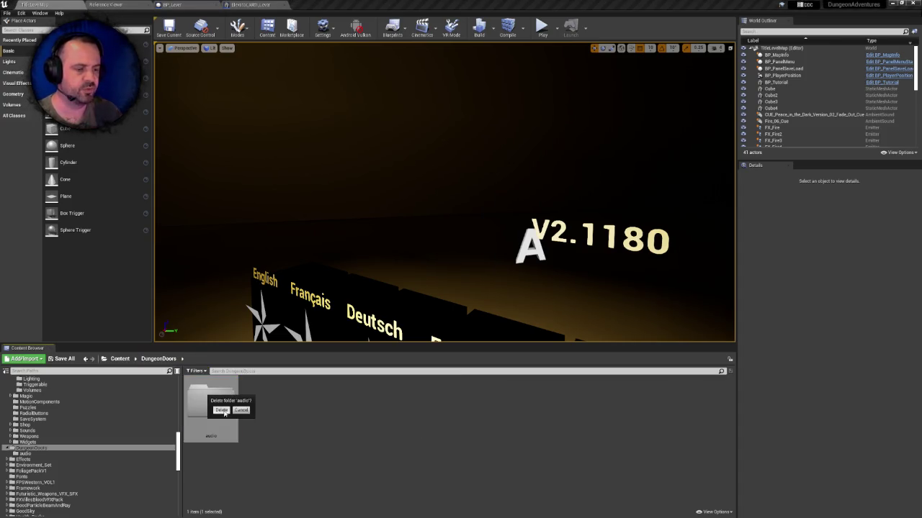
click(222, 410)
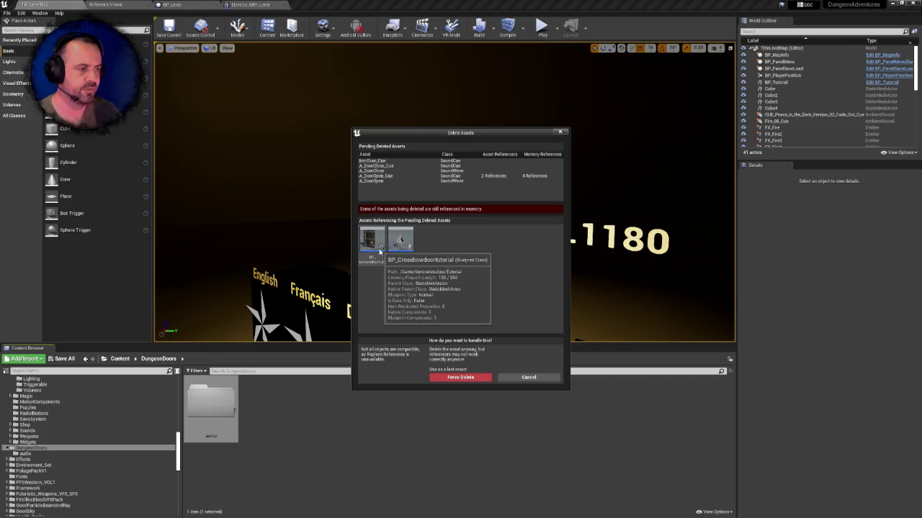
- Inspect the referencing BP_SkeletonWarriorBasicTutorial blueprint, then cancel the deletion
mouse_move(403, 254)
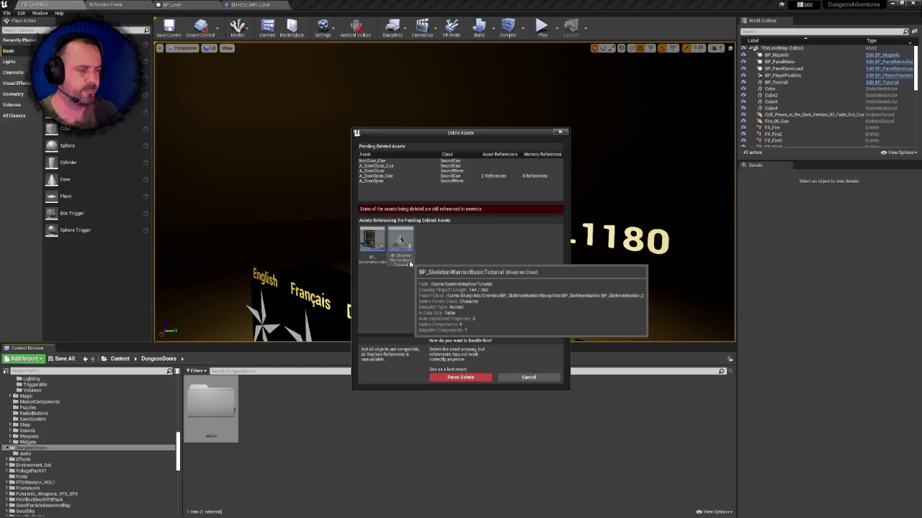
right_click(394, 250)
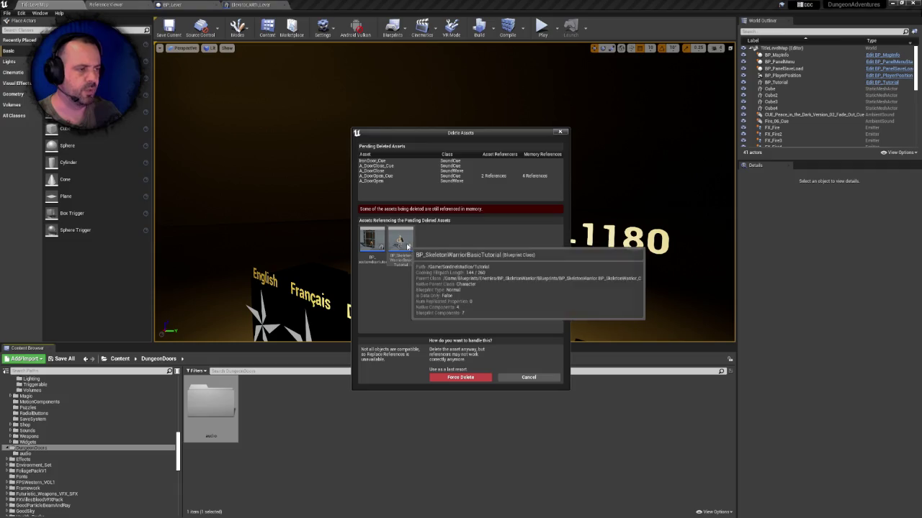
right_click(407, 246)
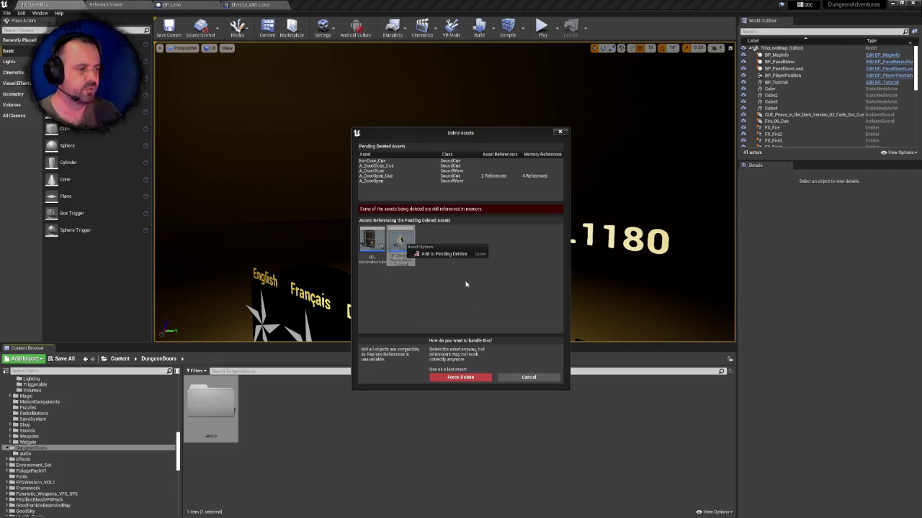
click(466, 284)
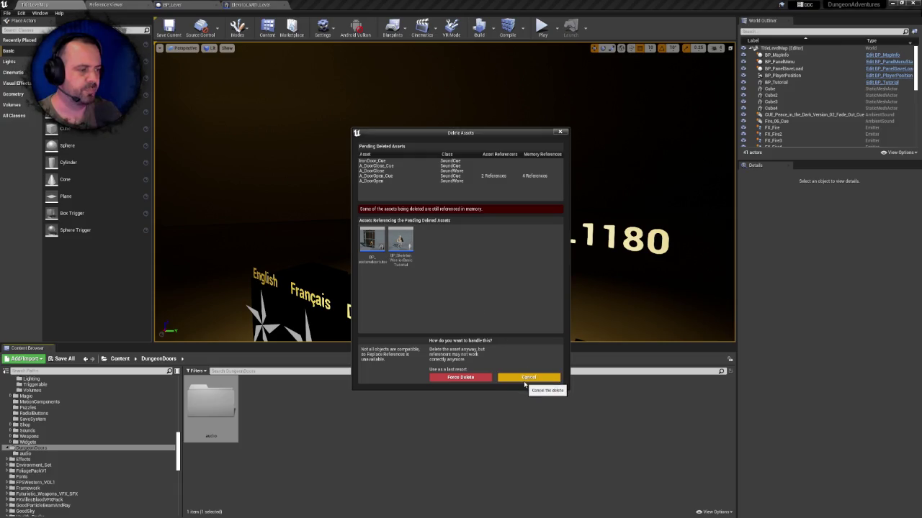
click(524, 385)
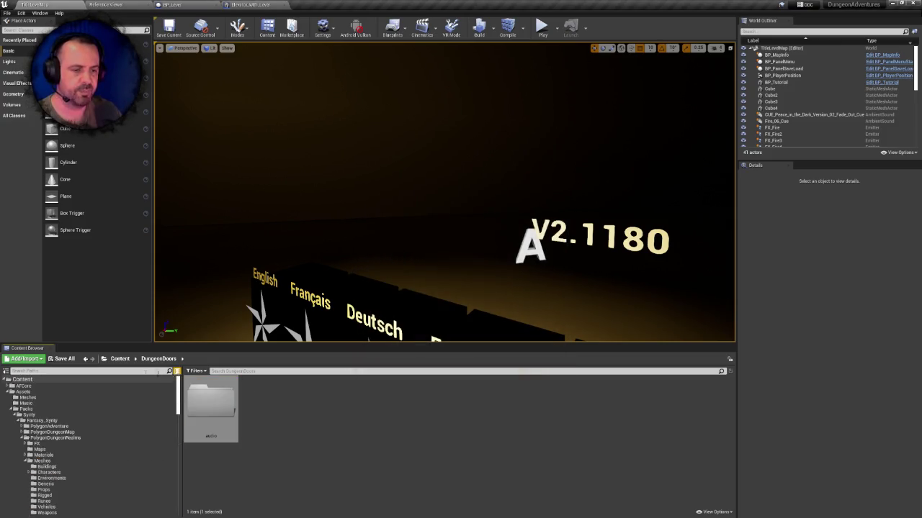
- Search for BP_SkeletonWarriorBasicTutorial, show it in the Tutorial folder, and open its Event Graph
click(26, 381)
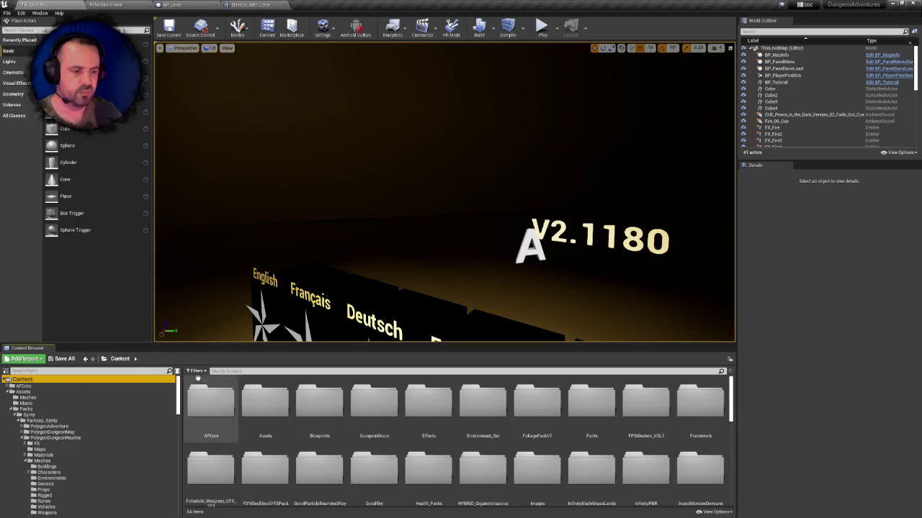
text(basict)
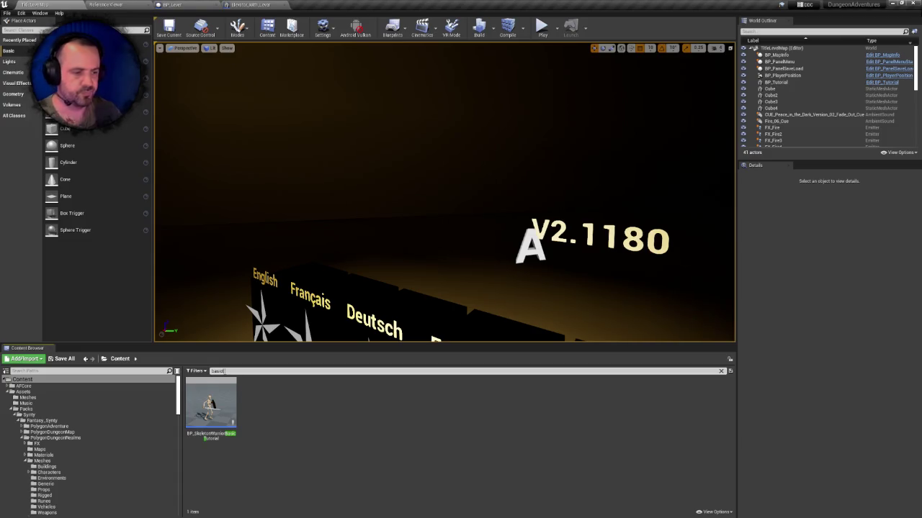
right_click(209, 403)
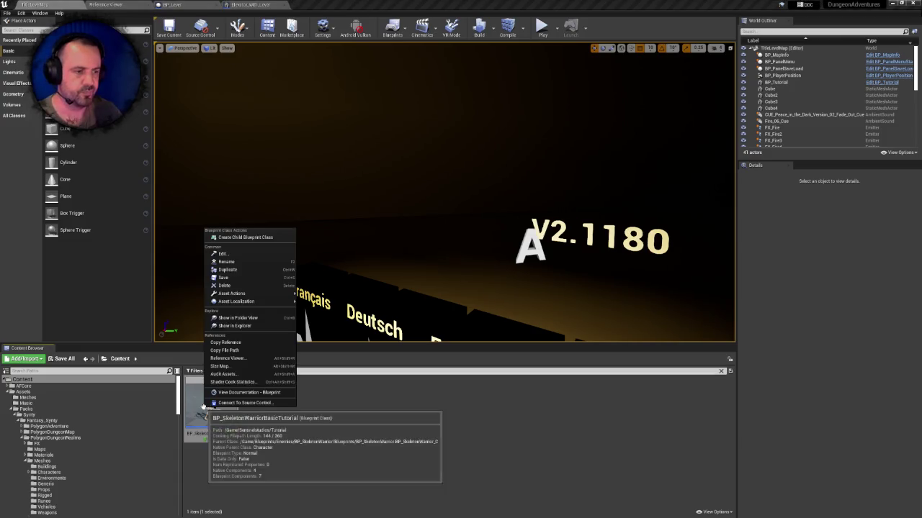
click(266, 324)
mouse_move(319, 405)
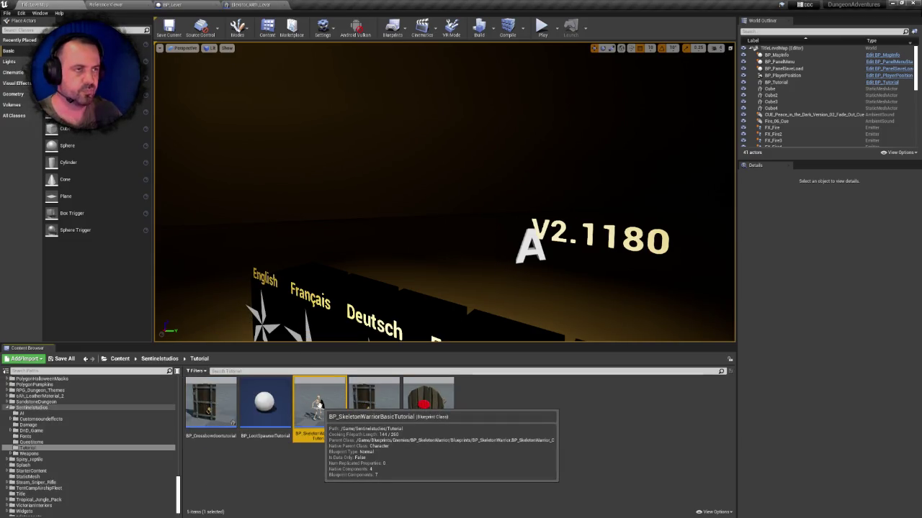
double_click(319, 405)
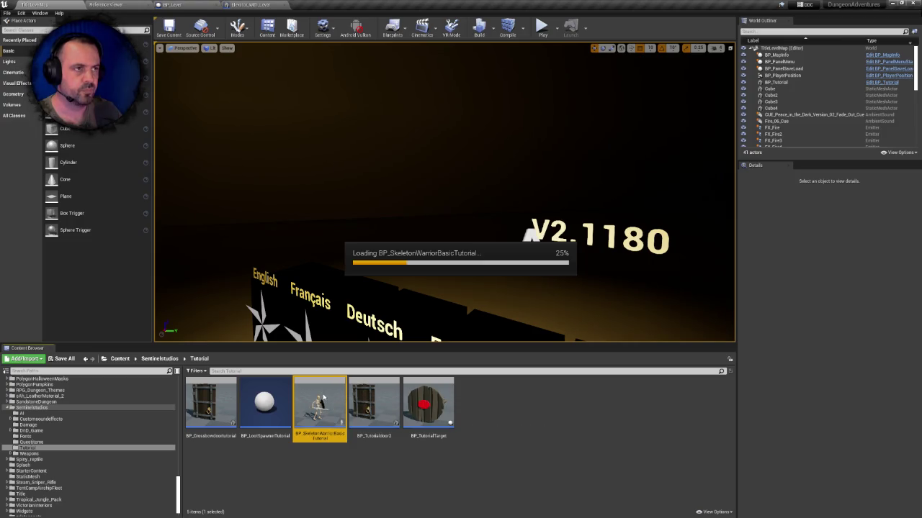
mouse_move(351, 413)
mouse_down()
mouse_move(480, 349)
mouse_move(538, 360)
mouse_move(430, 336)
mouse_up()
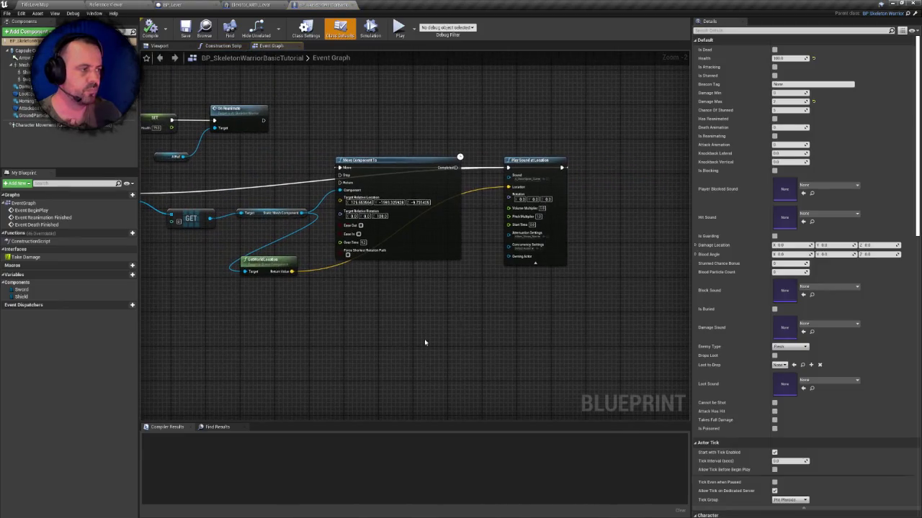
- Bring Event Death Finished, Move Component To and Play Sound at Location into view
drag(401, 261, 605, 282)
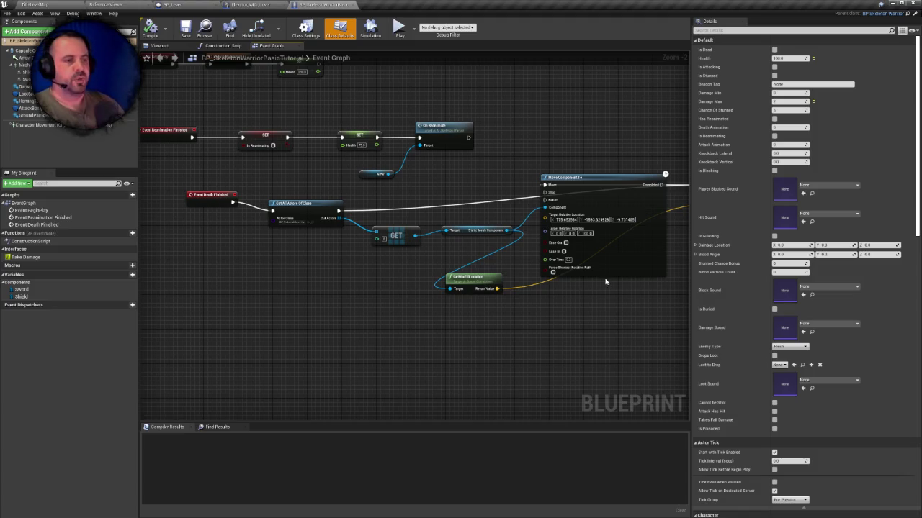
scroll(285, 234, up, 1)
scroll(282, 254, up, 1)
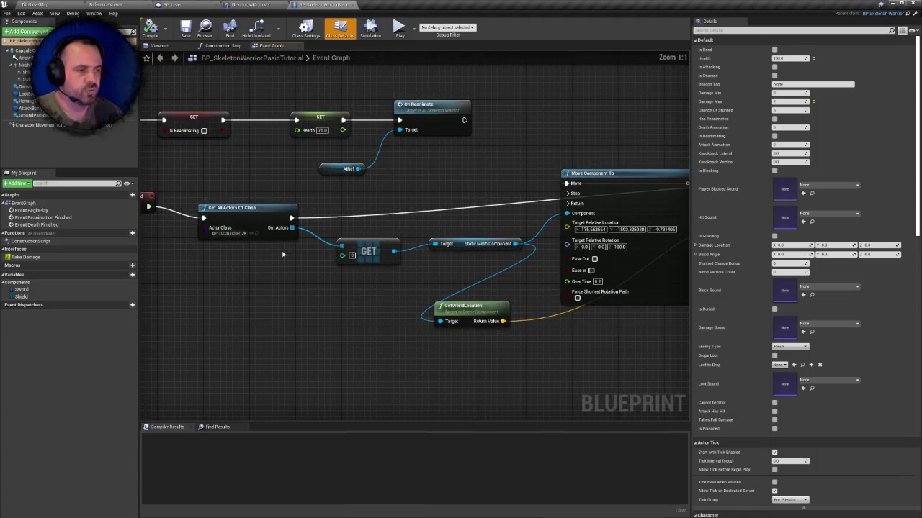
drag(308, 271, 54, 266)
mouse_move(189, 277)
mouse_down()
mouse_move(568, 265)
mouse_move(314, 270)
mouse_up()
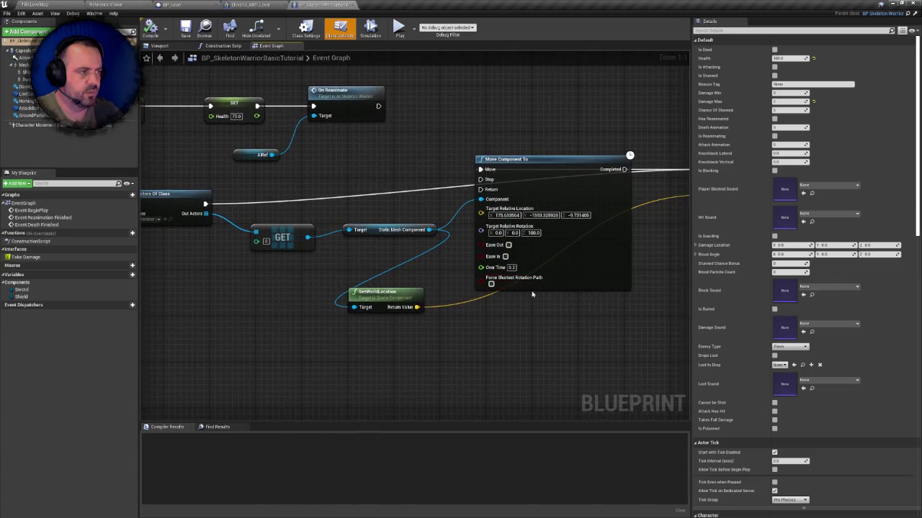
drag(532, 294, 381, 296)
- Reposition Move Component To so it follows Play Sound at Location in the graph
drag(401, 186, 409, 232)
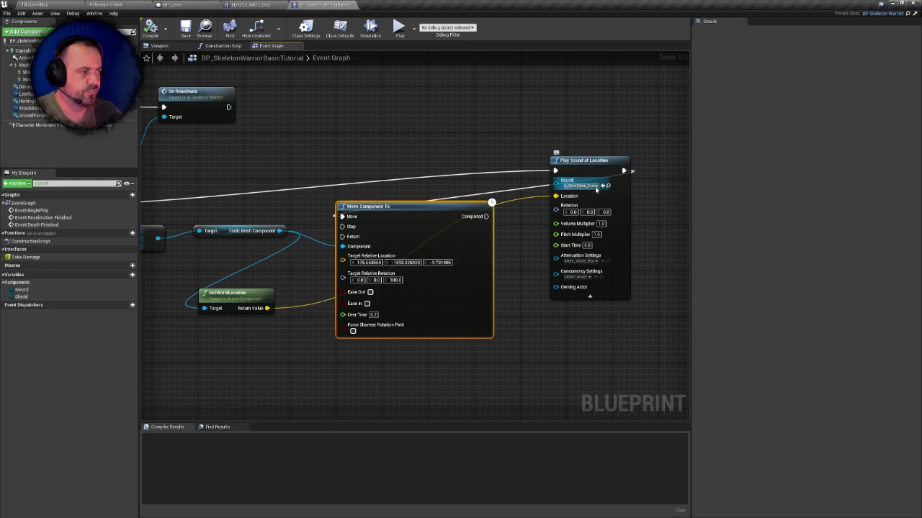
scroll(427, 224, down, 1)
drag(386, 216, 648, 216)
drag(504, 180, 430, 214)
click(616, 210)
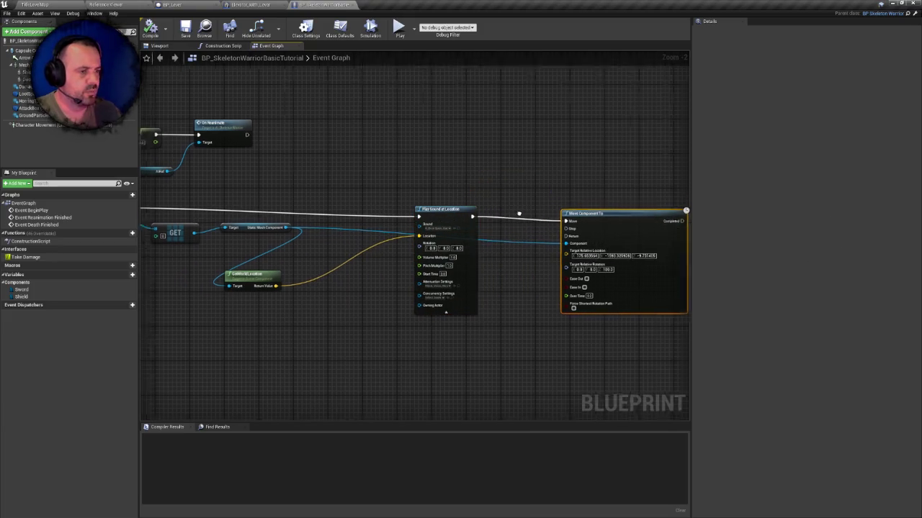
drag(317, 216, 533, 197)
click(35, 4)
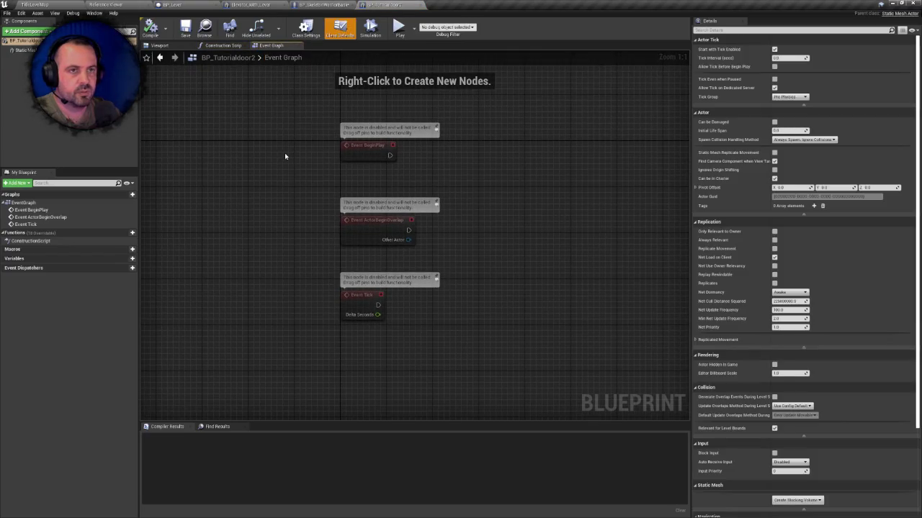
- Browse door and metal sounds in the skeleton warrior's Play Sound at Location list, then return to the level
click(324, 4)
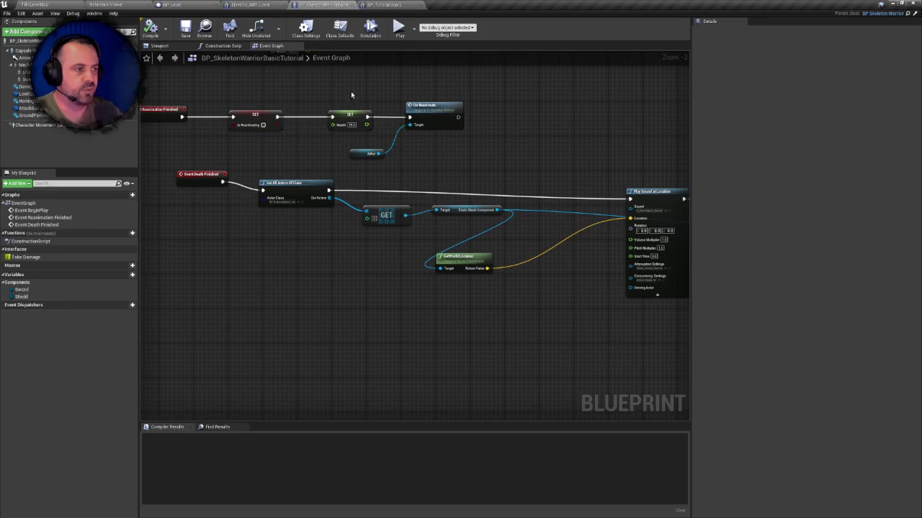
scroll(467, 187, up, 2)
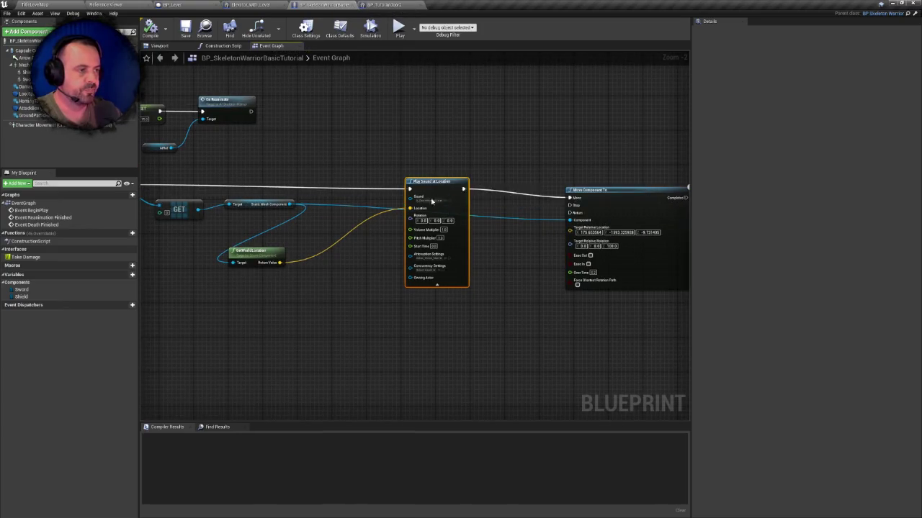
click(432, 198)
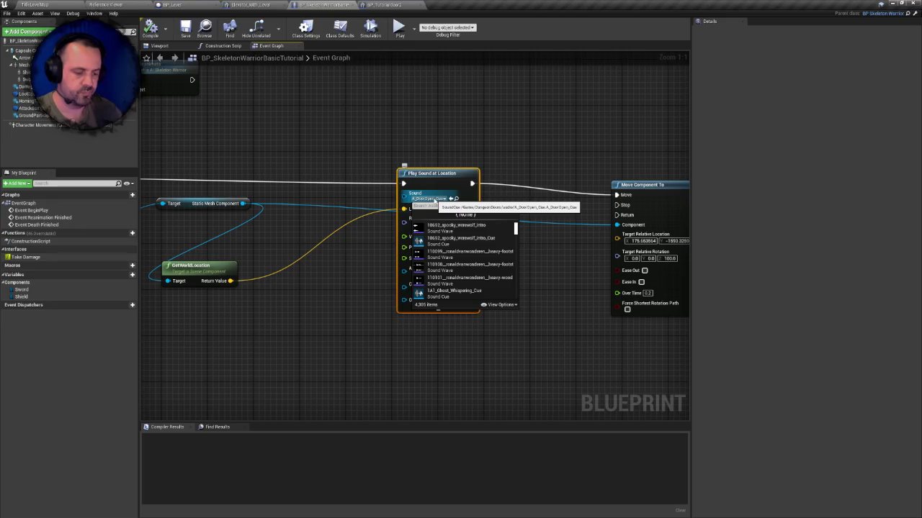
text(dor)
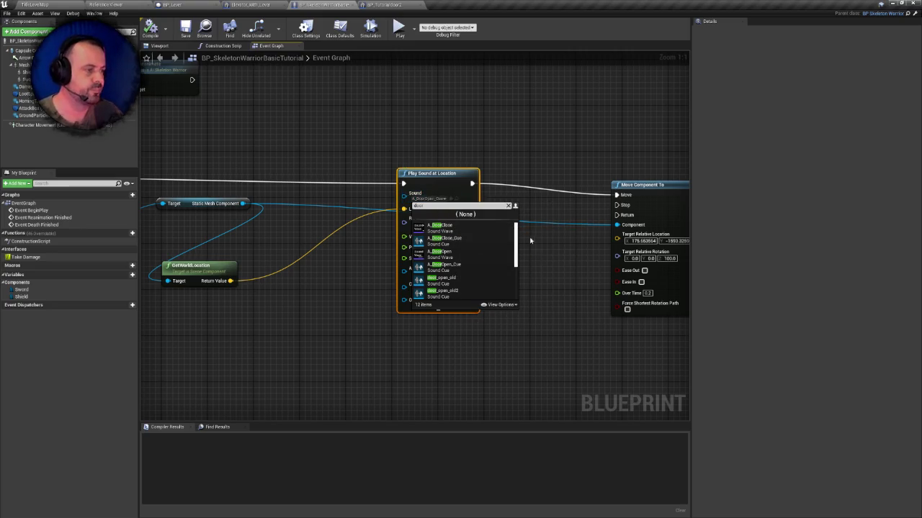
drag(517, 247, 514, 291)
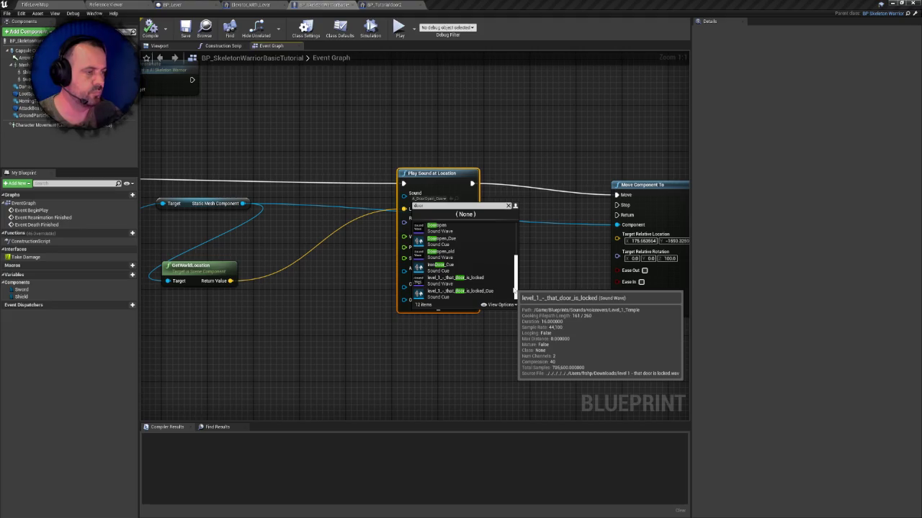
scroll(481, 257, up, 4)
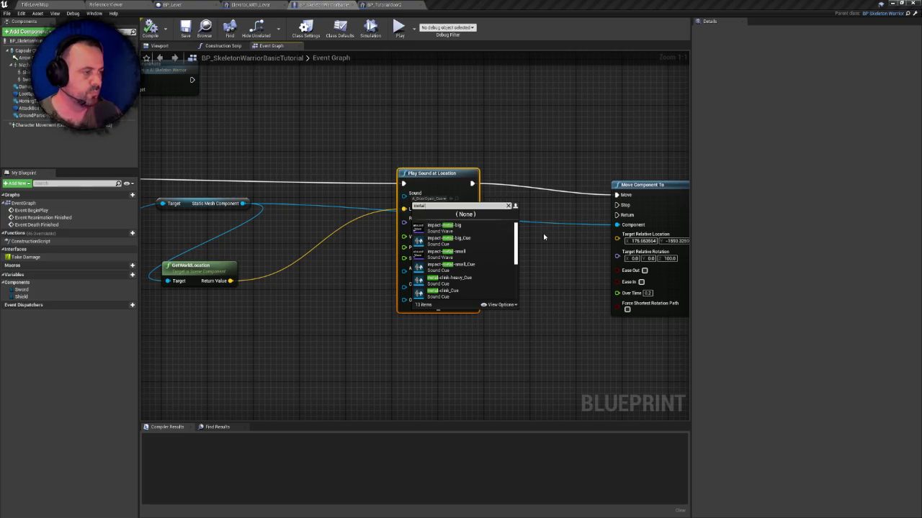
drag(516, 245, 518, 281)
click(32, 4)
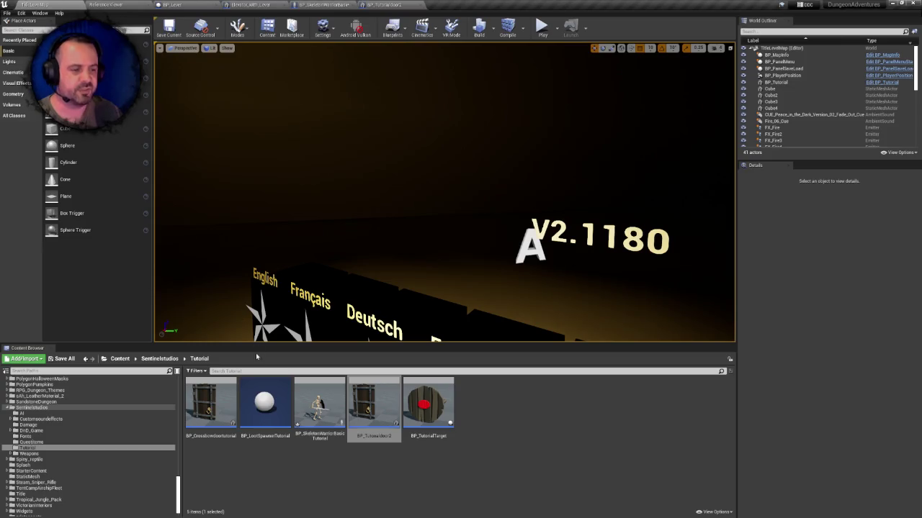
- Open BP_ExitDoor from the Blueprints/Doors folder in the Content Browser
scroll(175, 466, up, 15)
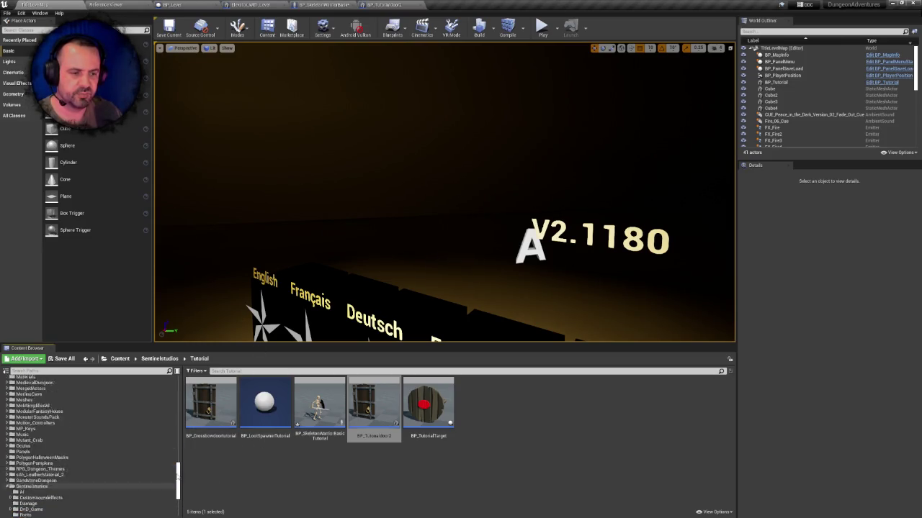
drag(175, 467, 170, 398)
scroll(72, 399, up, 2)
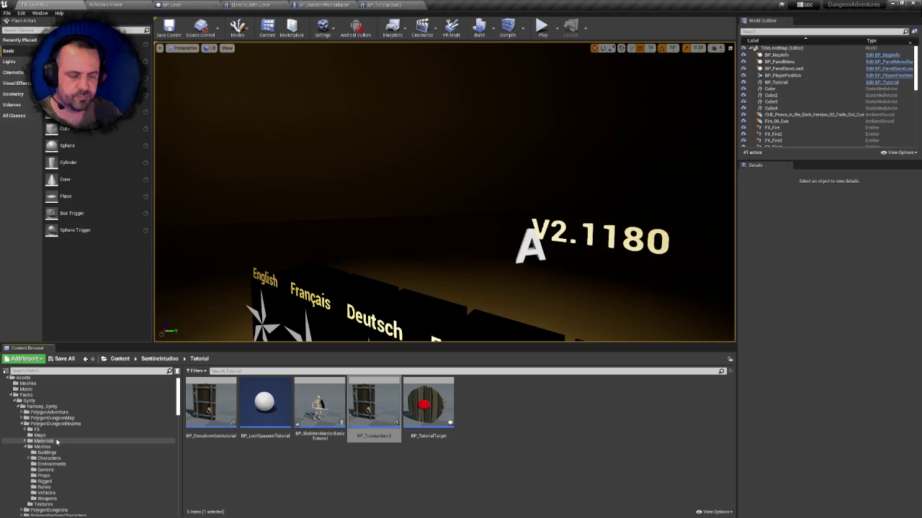
scroll(61, 454, down, 2)
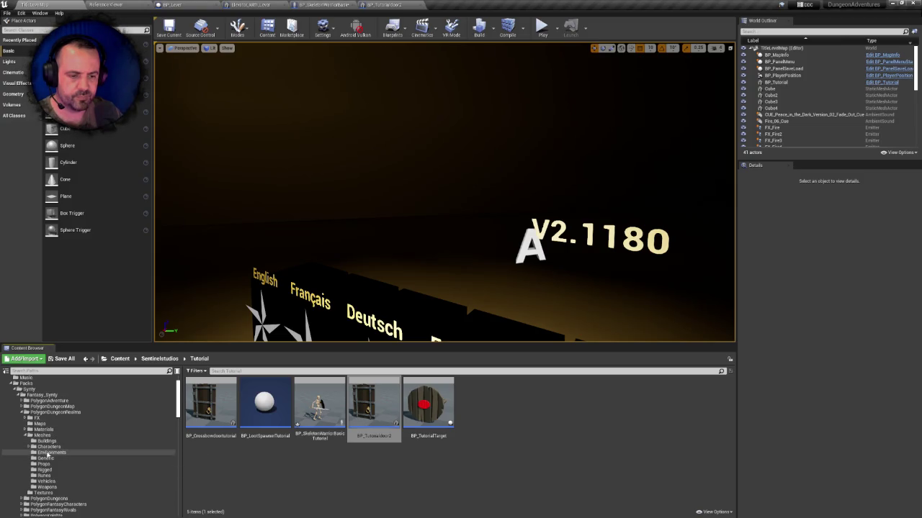
scroll(62, 458, down, 2)
scroll(58, 458, down, 4)
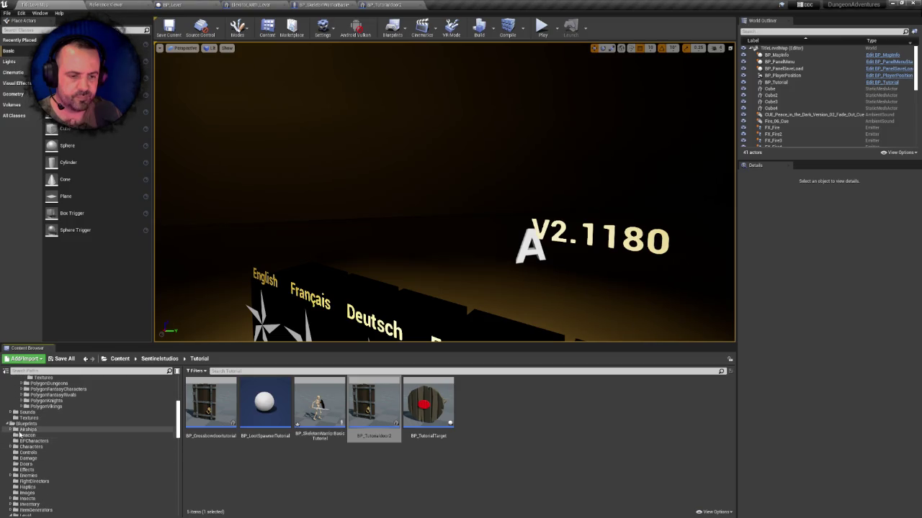
click(28, 423)
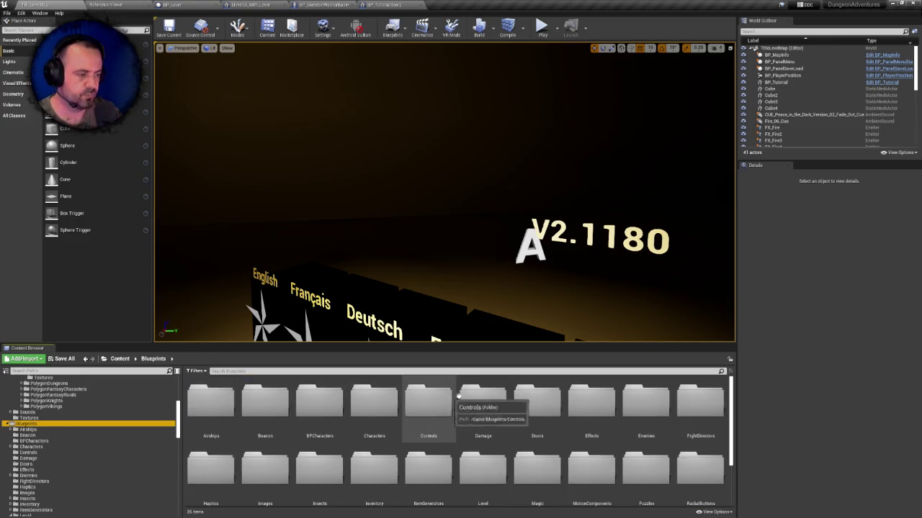
double_click(539, 403)
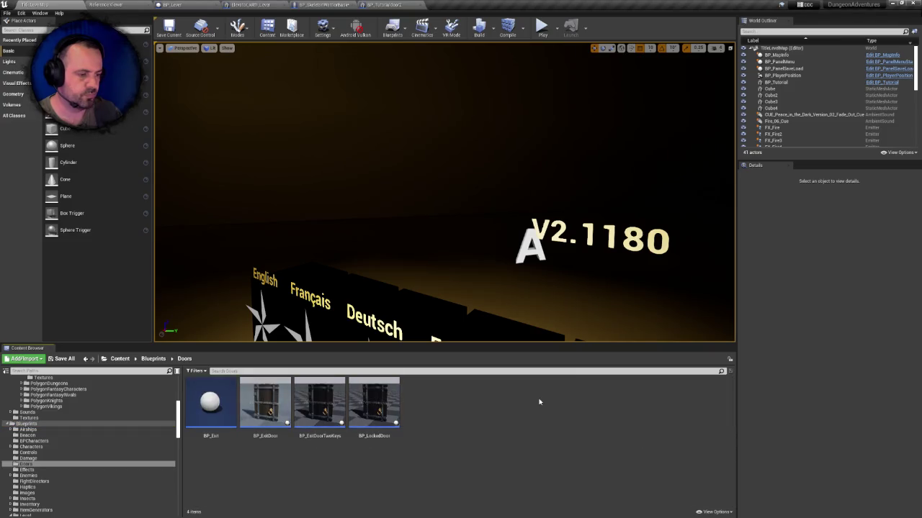
double_click(276, 410)
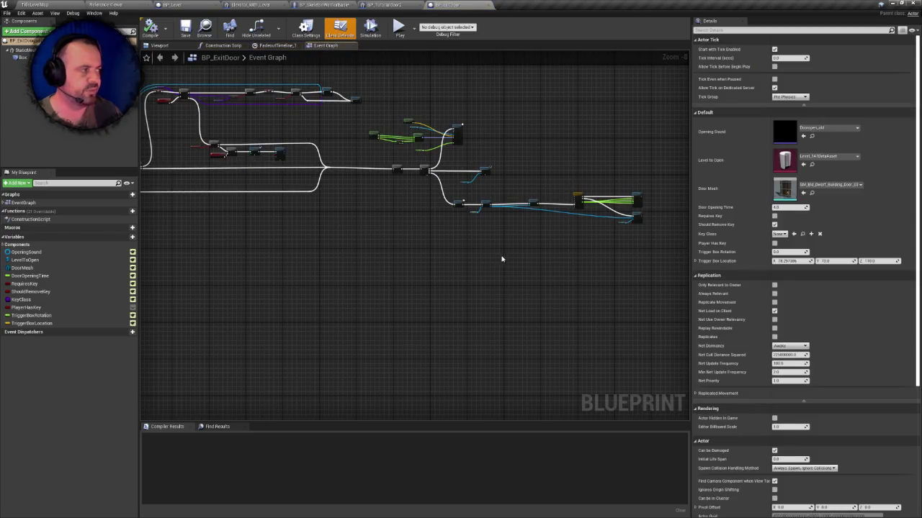
- Preview door_open_old and door_open_old2 from the exit door's Opening Sound and select door_open_old2
drag(500, 257, 457, 263)
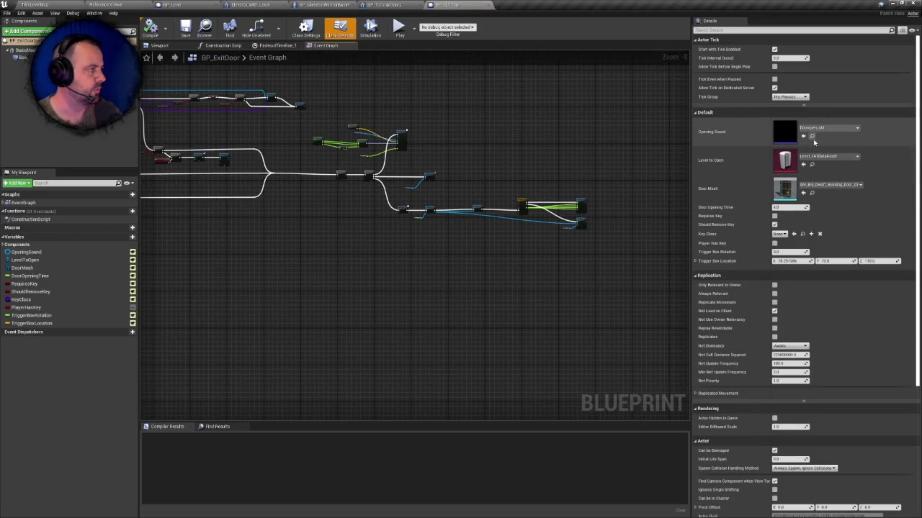
click(812, 137)
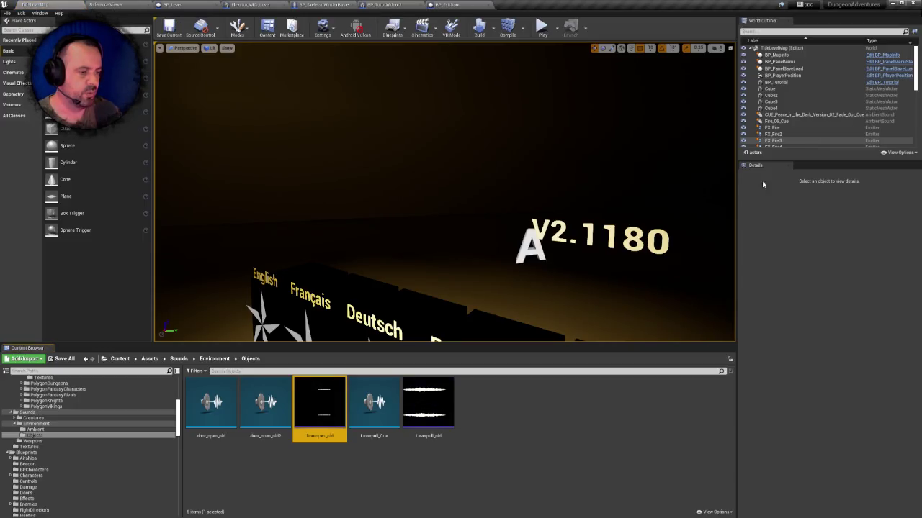
click(264, 404)
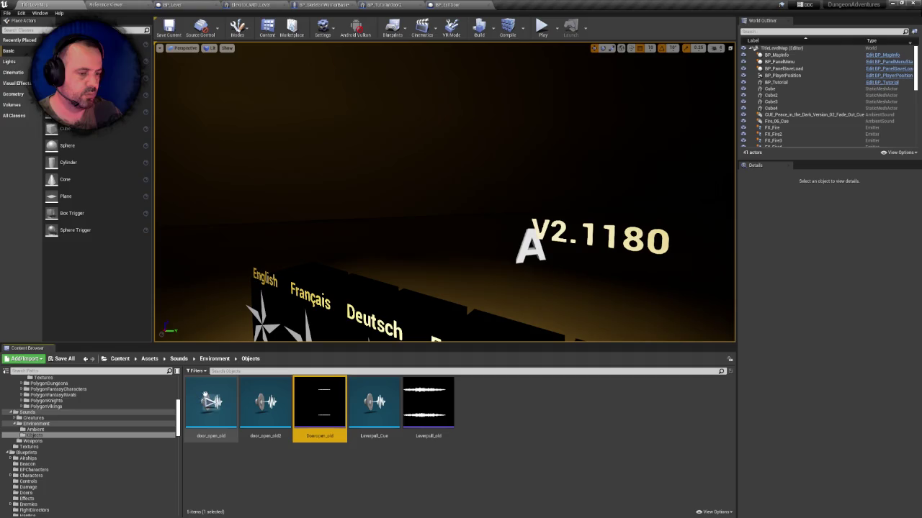
click(210, 403)
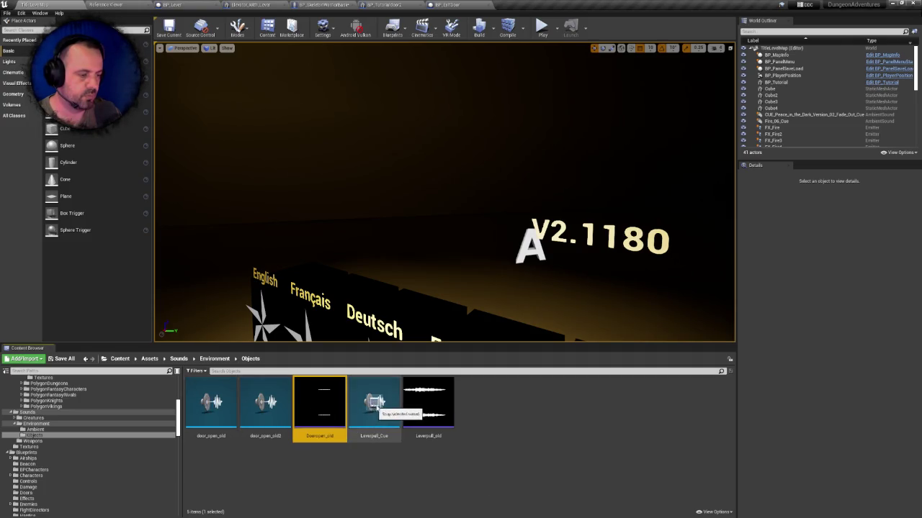
click(265, 404)
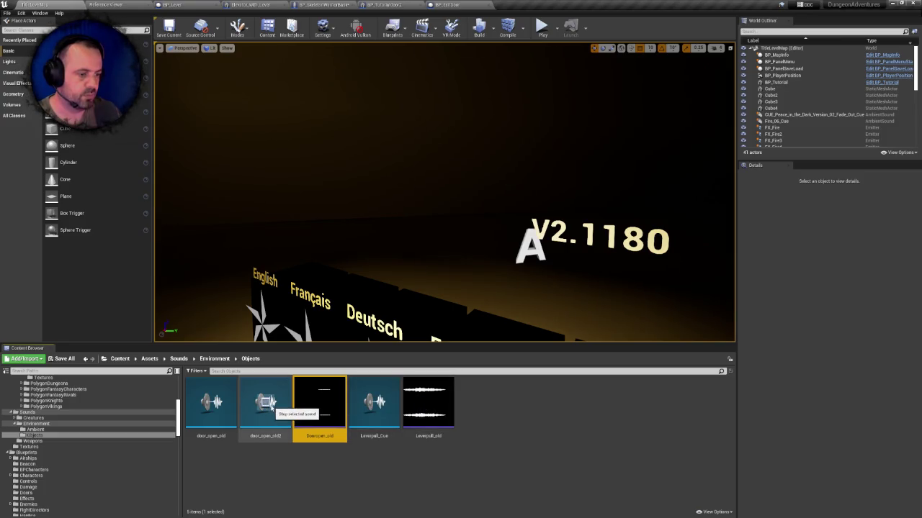
click(271, 407)
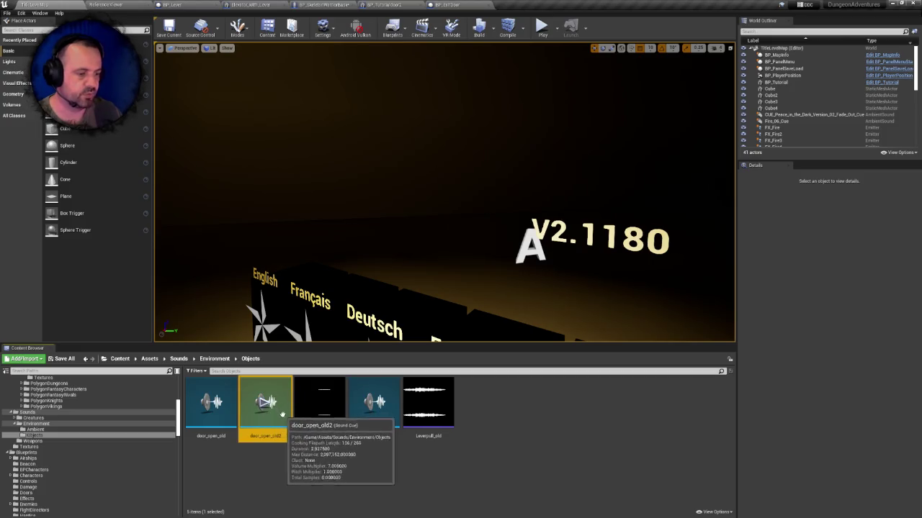
- Switch from BP_ExitDoor to the BP_SkeletonWarriorBasicTutorial event graph
click(471, 5)
mouse_move(492, 193)
mouse_down()
mouse_move(468, 192)
mouse_move(498, 201)
mouse_up()
click(341, 4)
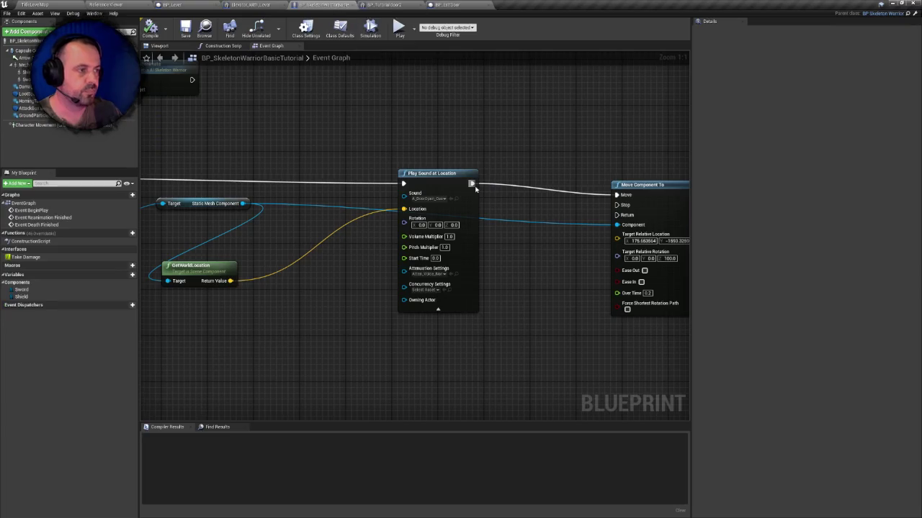
- Set the skeleton warrior's Play Sound at Location sound to door_open_old2
click(432, 198)
text(oor)
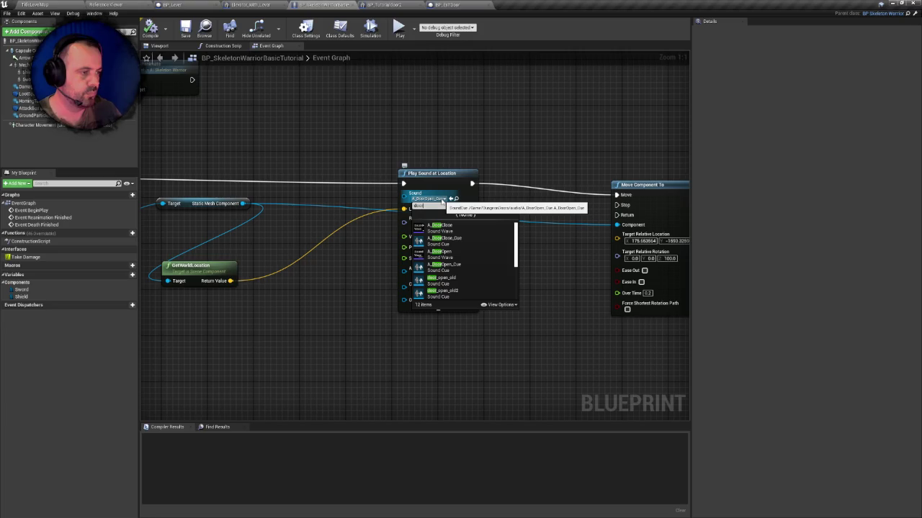
click(440, 291)
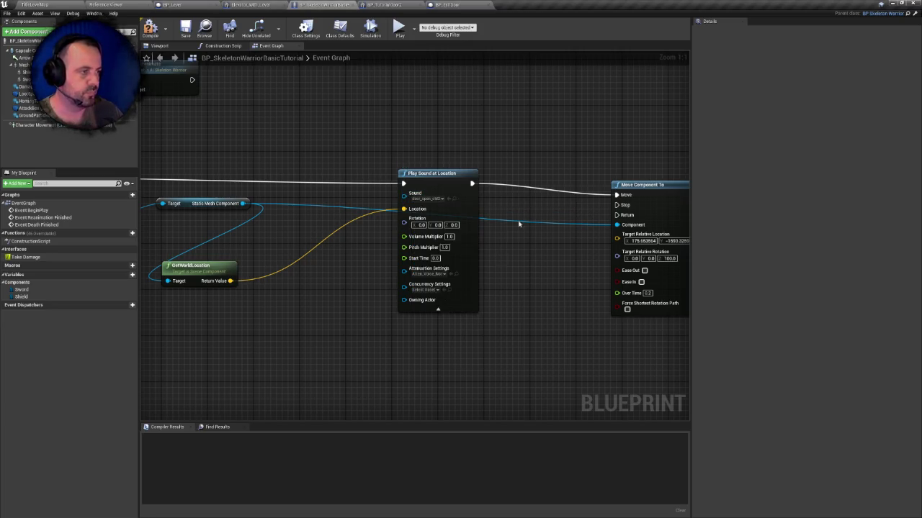
drag(528, 196, 402, 214)
- Compile and save the skeleton warrior blueprint and go back to the level editor
click(150, 29)
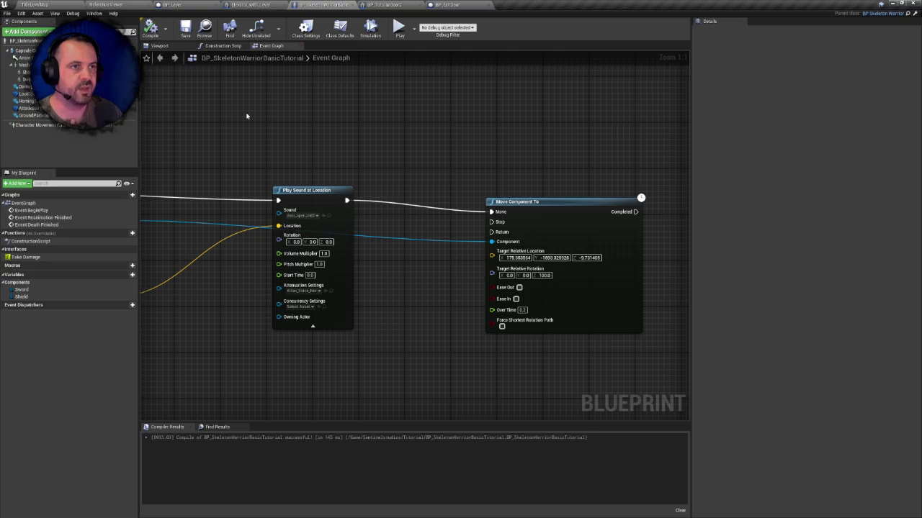
drag(247, 115, 402, 135)
key(ctrl+s)
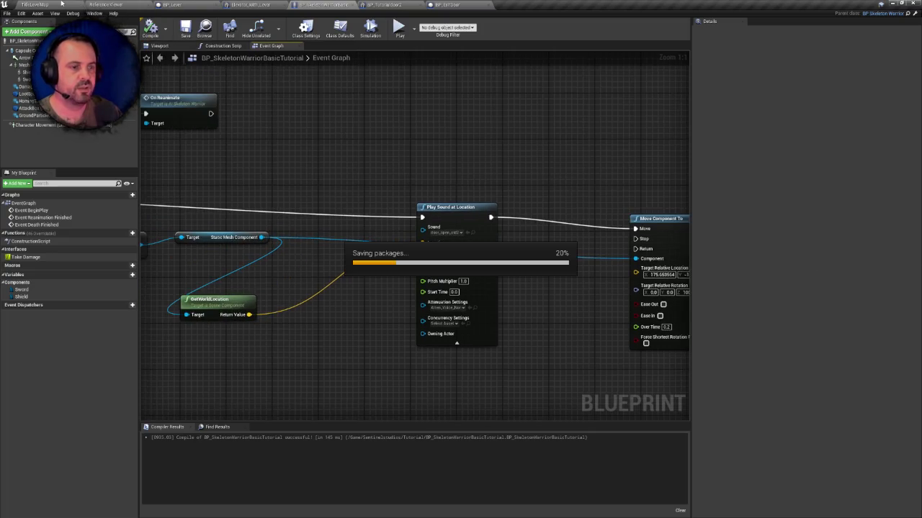
click(64, 4)
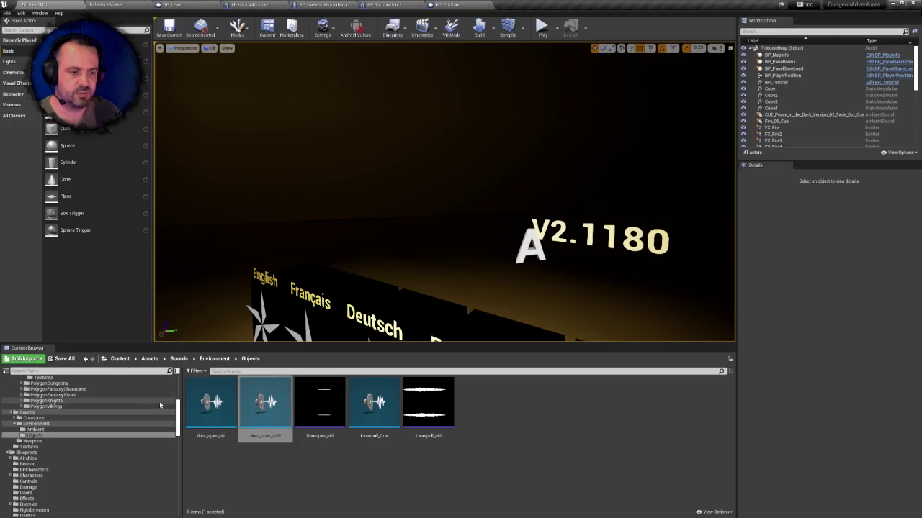
- Select the Content root and collapse the Assets and Blueprints folders in the tree
drag(180, 412, 180, 383)
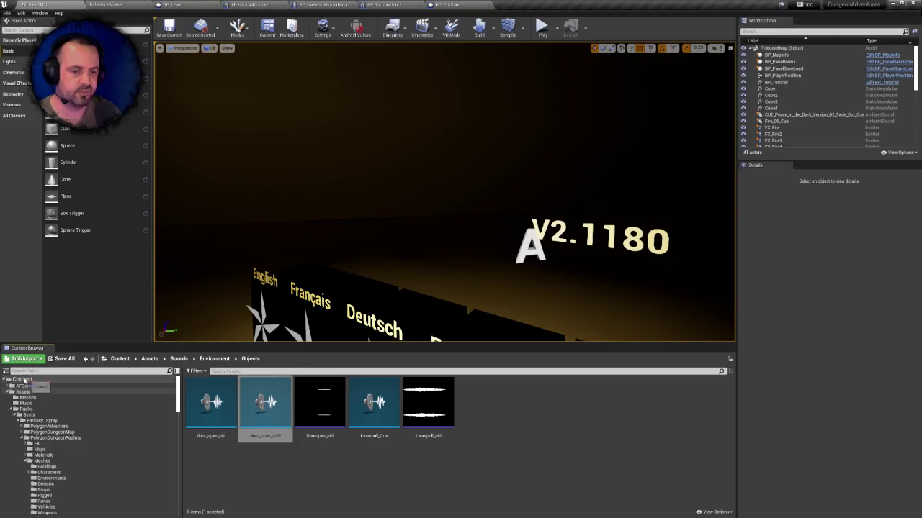
click(24, 380)
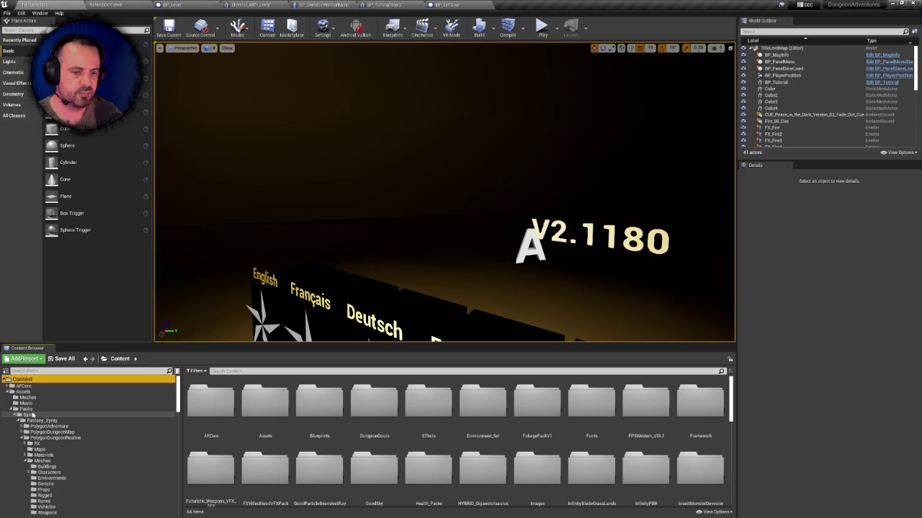
click(7, 392)
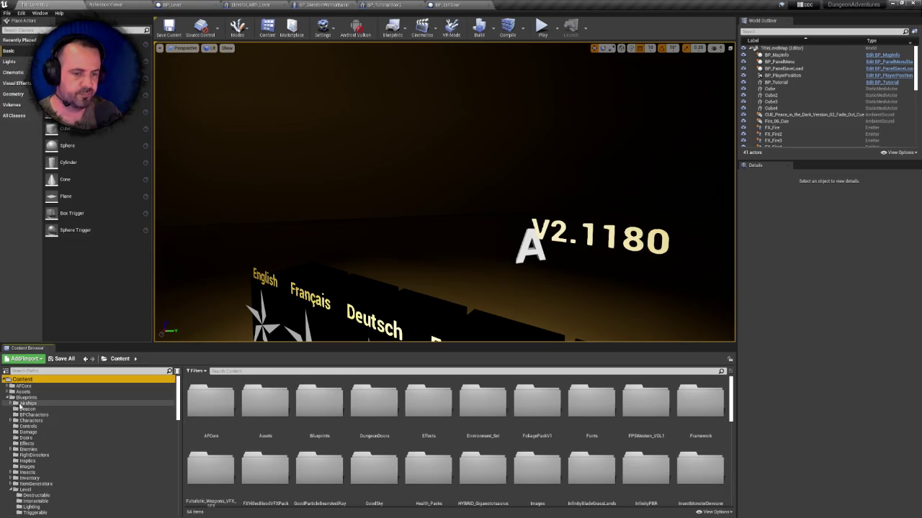
click(8, 398)
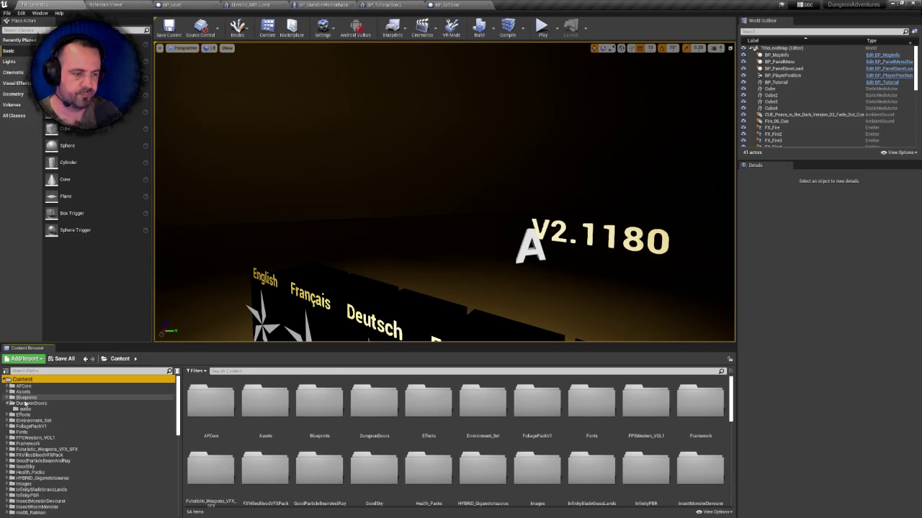
- Open DungeonDoors and try deleting its audio folder, cancelling since A_DoorOpen_Cue is still referenced
click(383, 398)
double_click(382, 398)
click(208, 412)
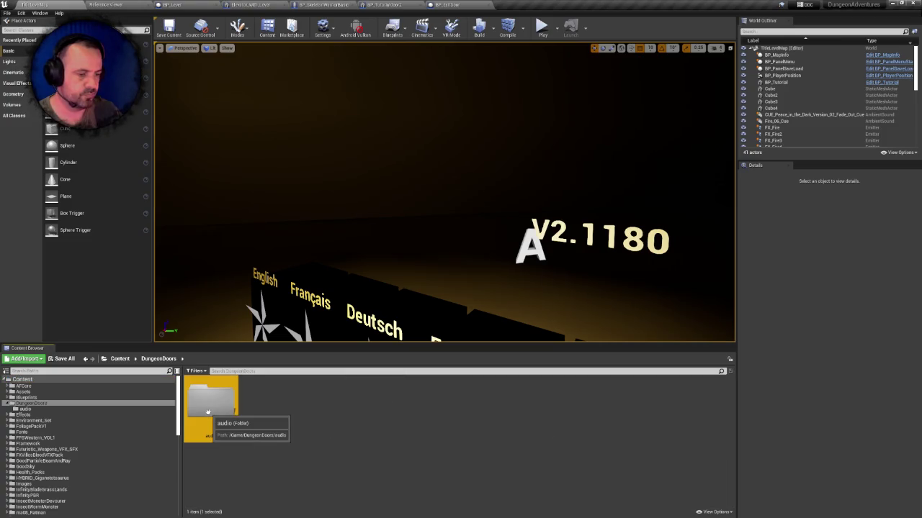
key(Delete)
click(222, 428)
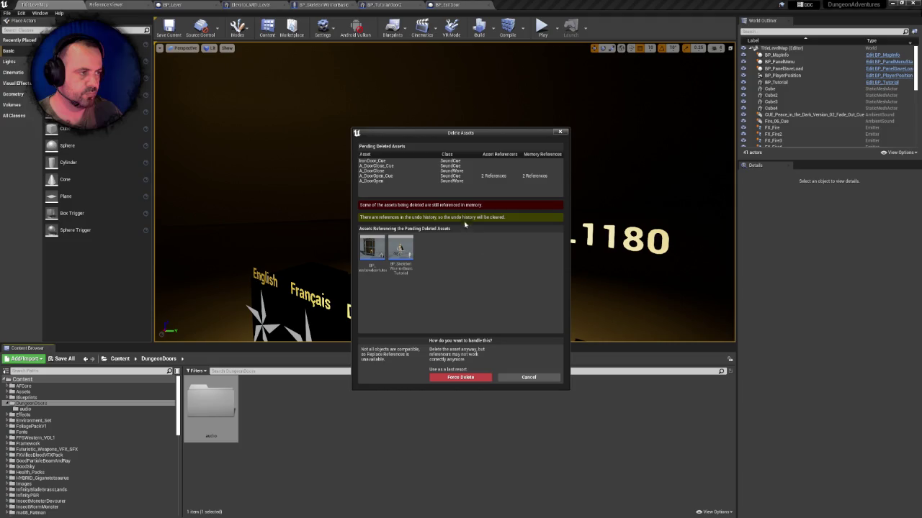
click(450, 176)
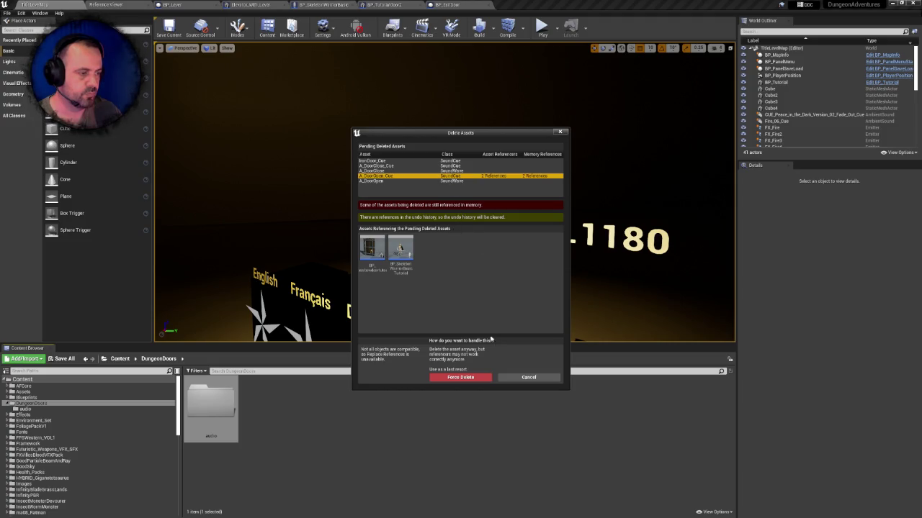
click(529, 378)
- In the audio folder, delete A_DoorClose_Cue and cancel deleting the referenced A_DoorOpen_Cue
double_click(211, 410)
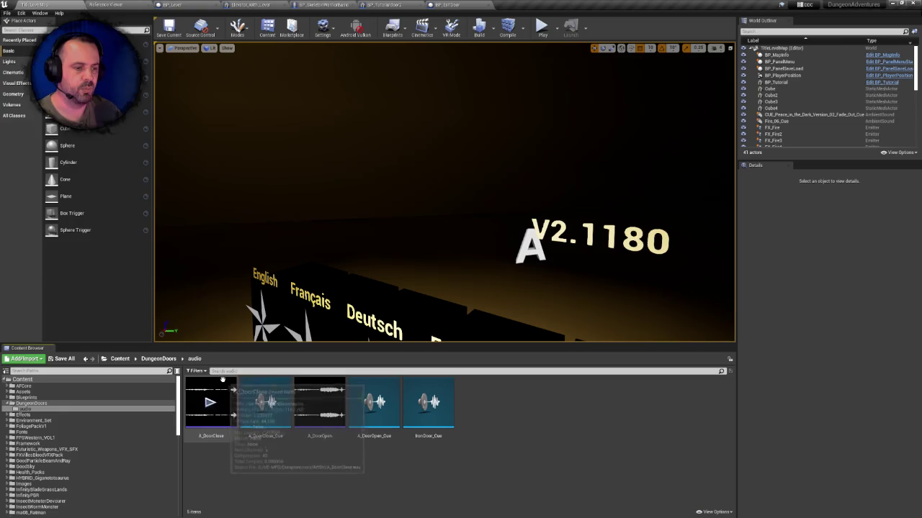
click(213, 400)
click(265, 403)
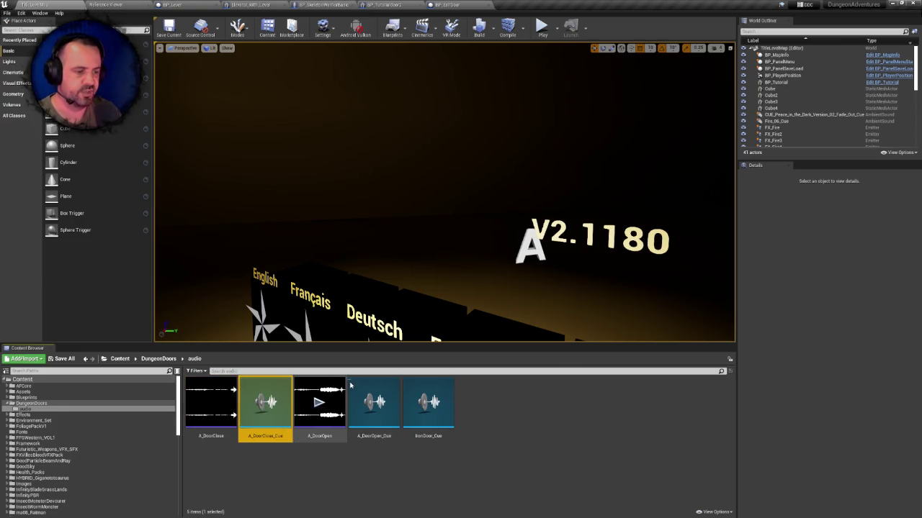
key(Delete)
click(407, 377)
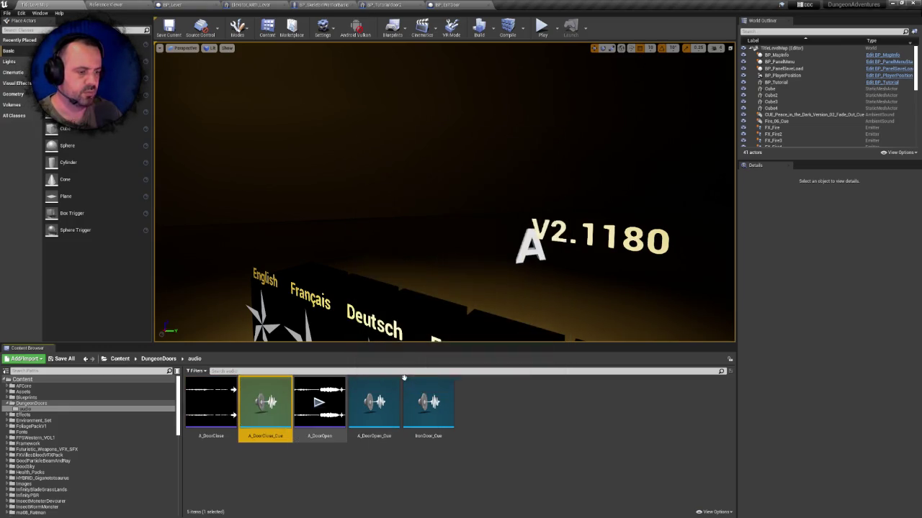
click(319, 404)
key(Delete)
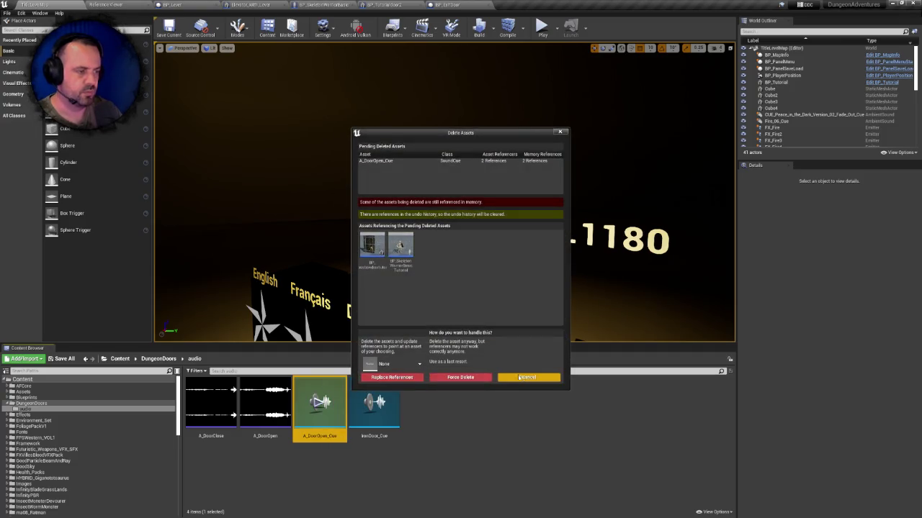
click(528, 379)
- Delete IronDoor_Cue and A_DoorClose, confirming each deletion
click(369, 389)
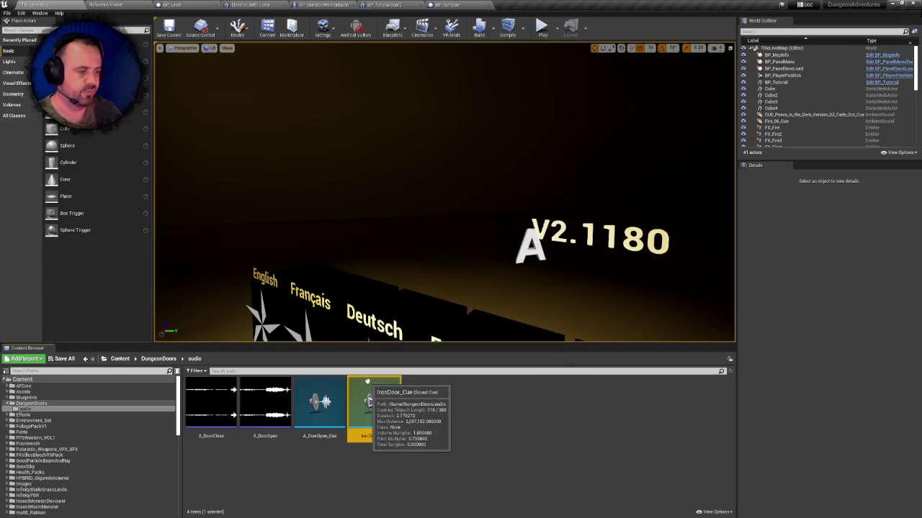
key(Delete)
click(432, 378)
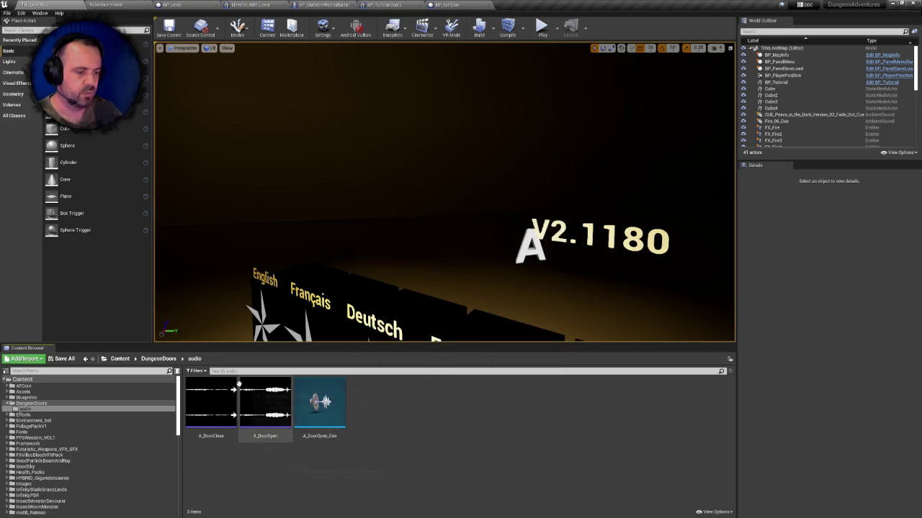
click(211, 403)
key(Delete)
click(406, 378)
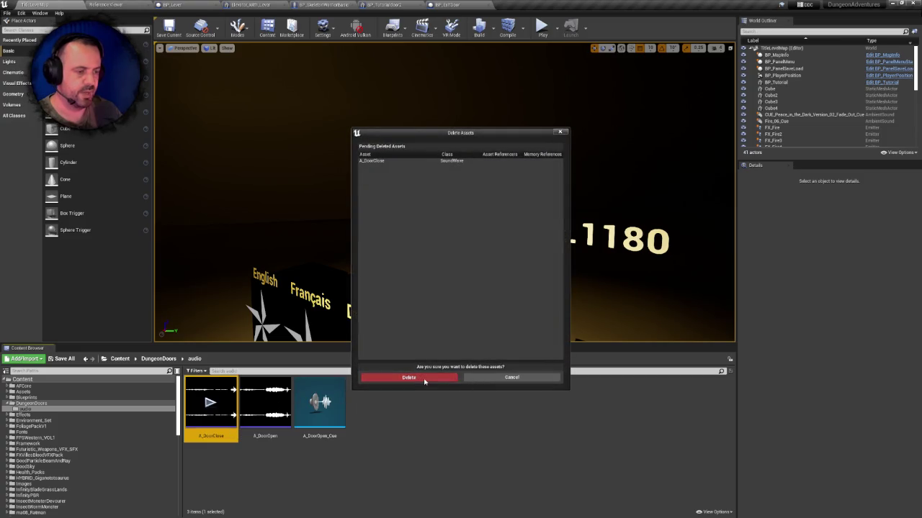
- Start deleting A_DoorOpen_Cue and open its replacement sound cue list
click(262, 385)
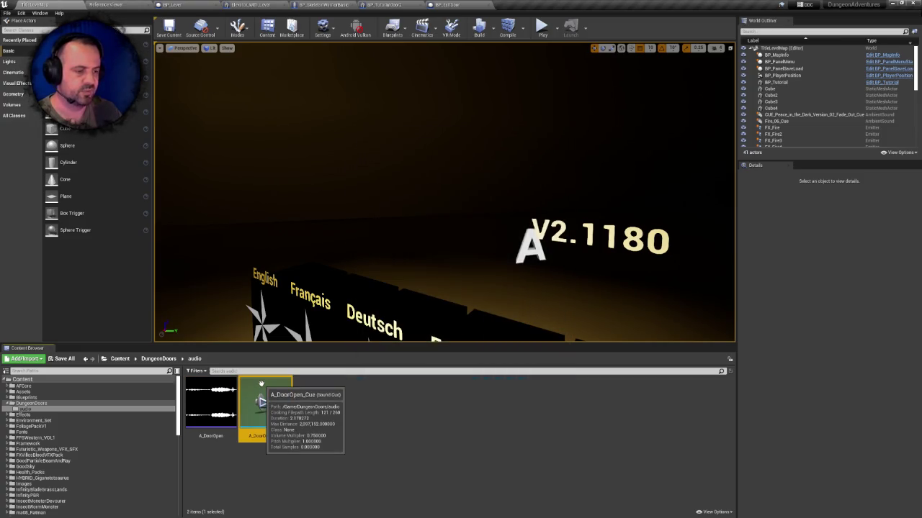
key(Delete)
click(402, 365)
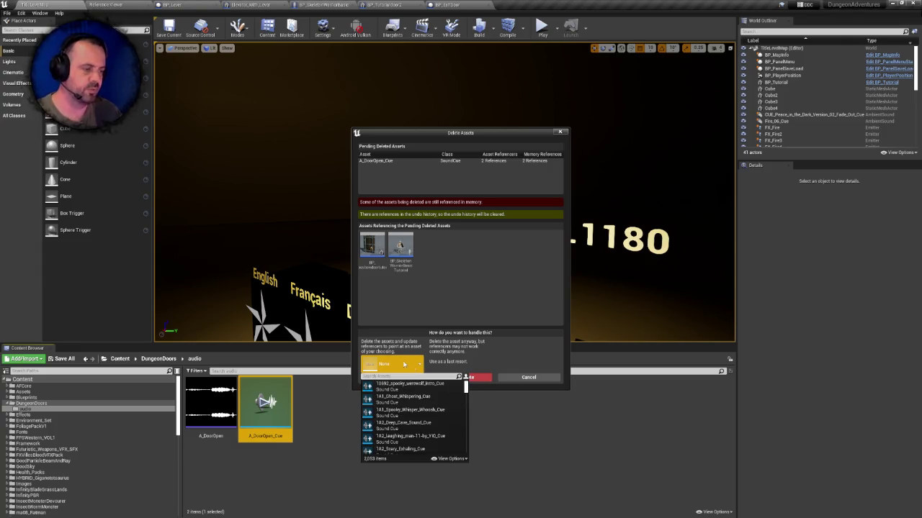
- Replace A_DoorOpen_Cue's references with door_open_old2, delete the cue, and save the affected assets
text(or)
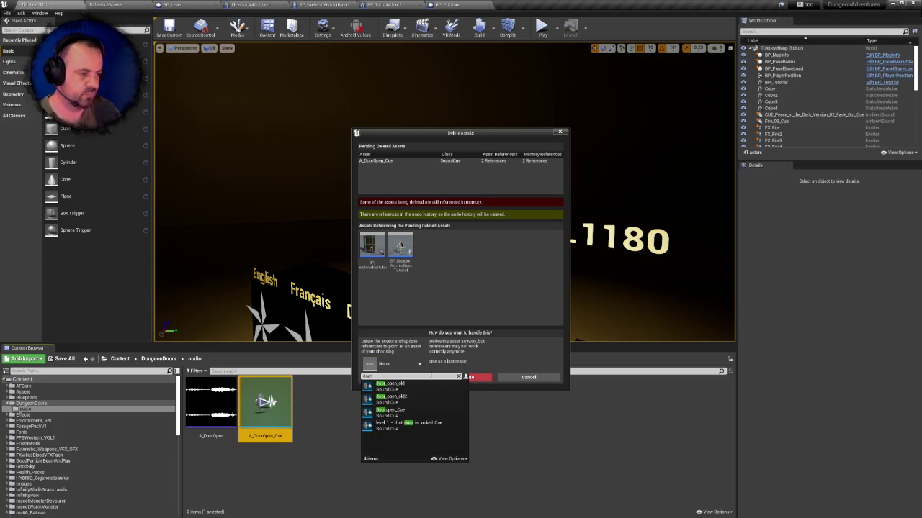
click(406, 400)
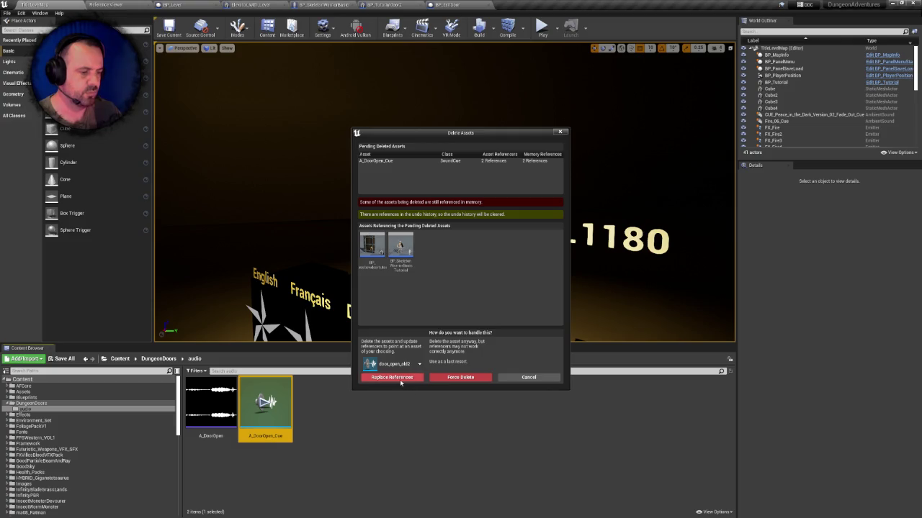
click(393, 383)
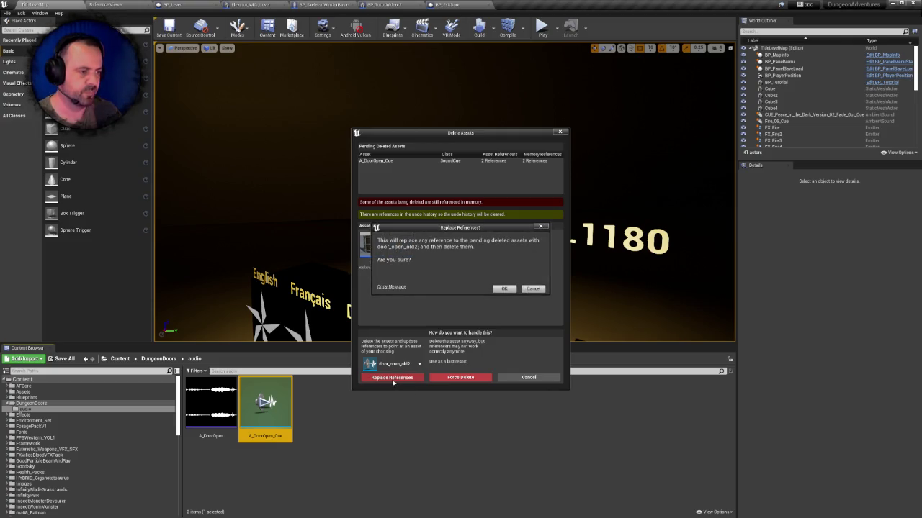
click(504, 290)
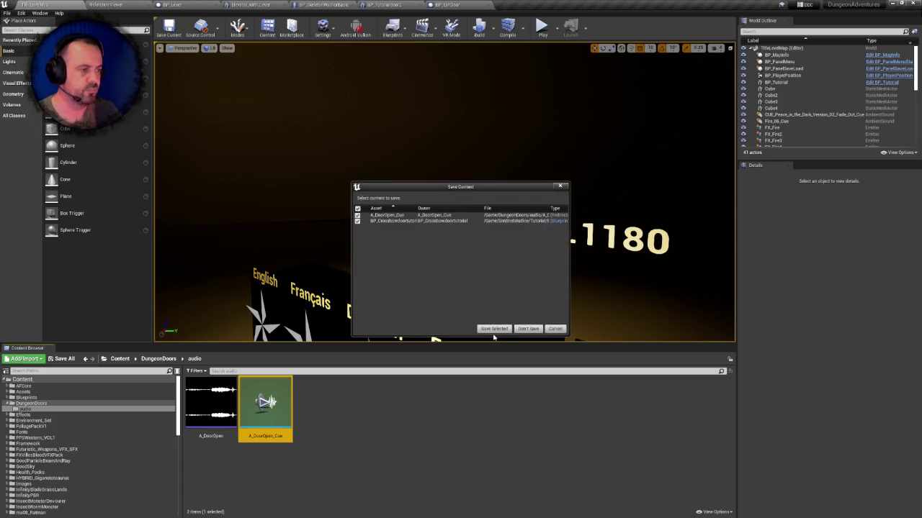
click(493, 332)
click(210, 402)
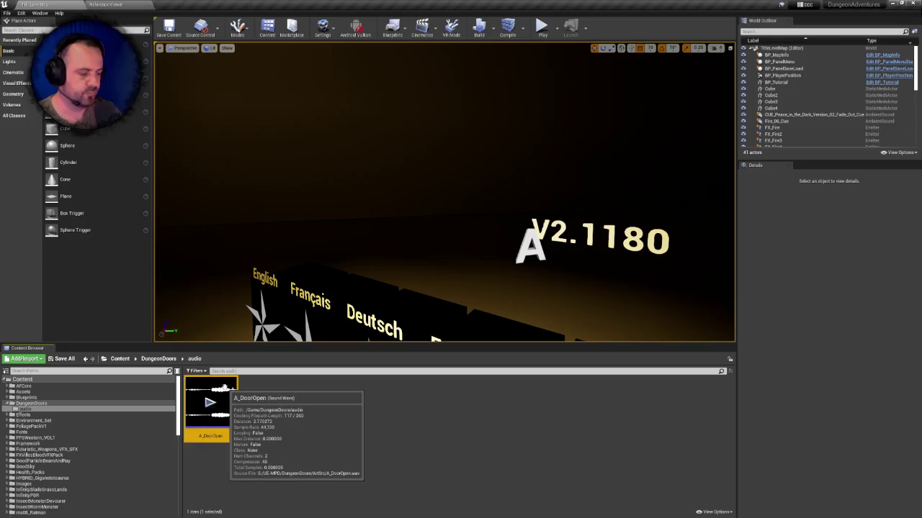
- Delete the A_DoorOpen sound wave and go back up to the Content root
key(Delete)
click(393, 382)
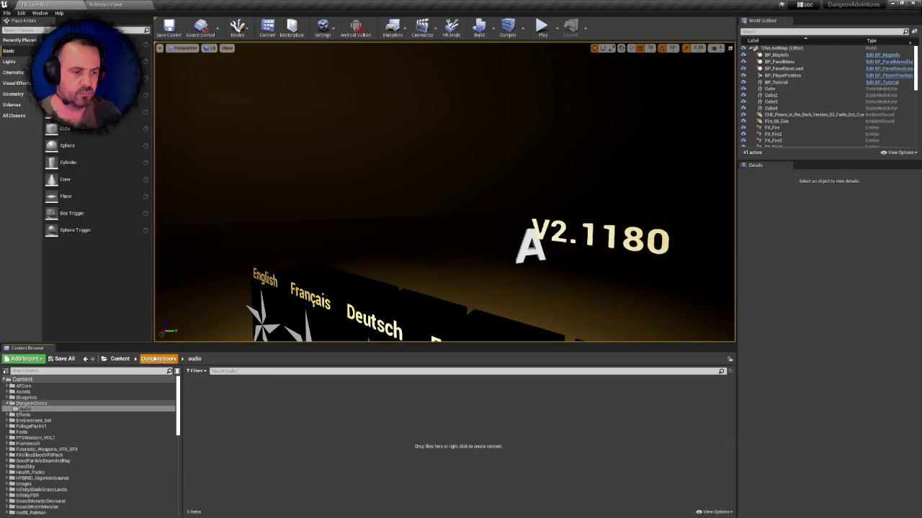
click(158, 358)
click(119, 359)
- Try deleting the DungeonDoors folder, cancelling when the deletion is blocked
click(429, 397)
click(376, 403)
key(Delete)
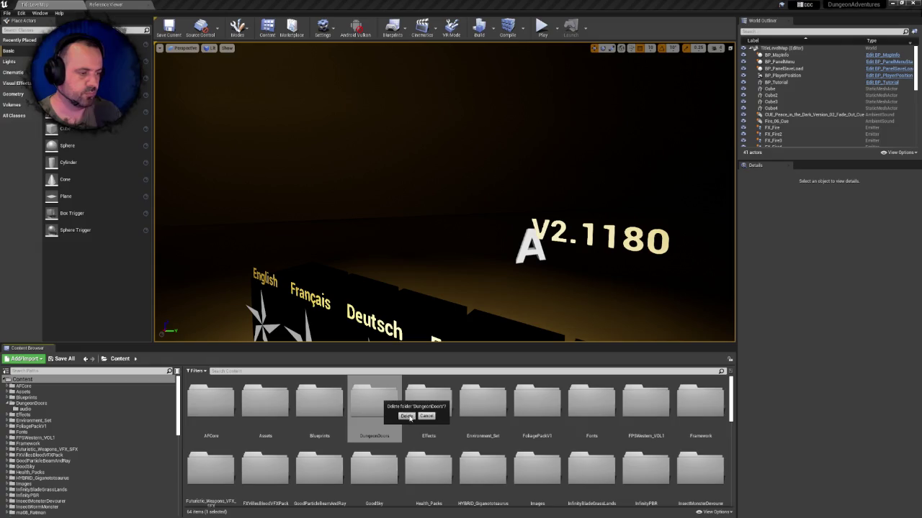
click(408, 416)
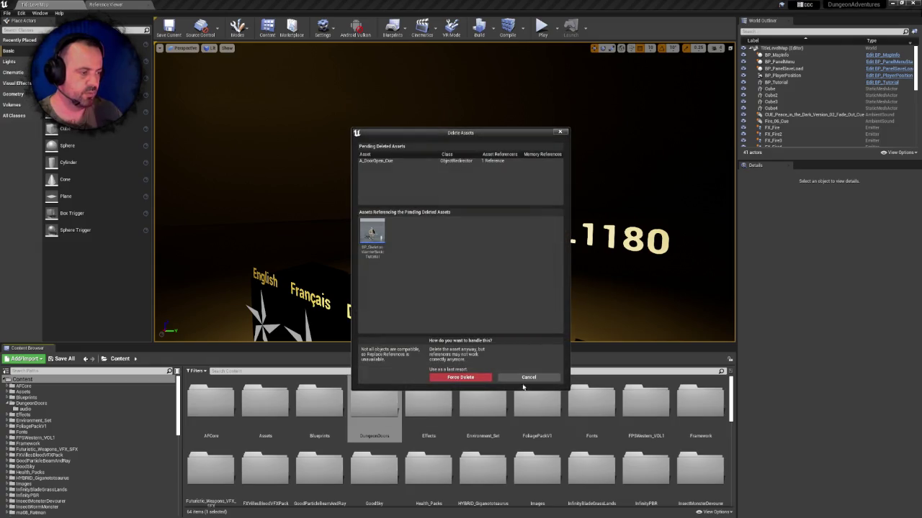
click(529, 378)
- Fix up redirectors in DungeonDoors, then delete the folder for good
right_click(372, 410)
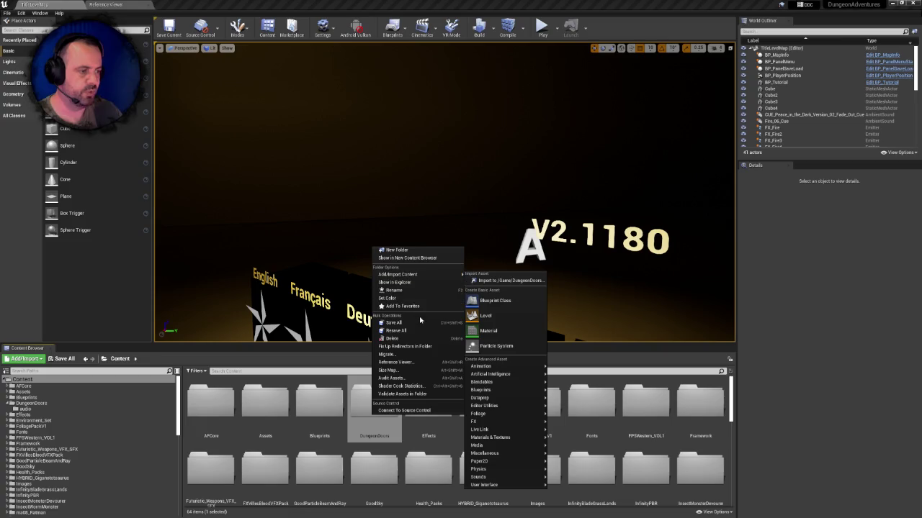
click(404, 346)
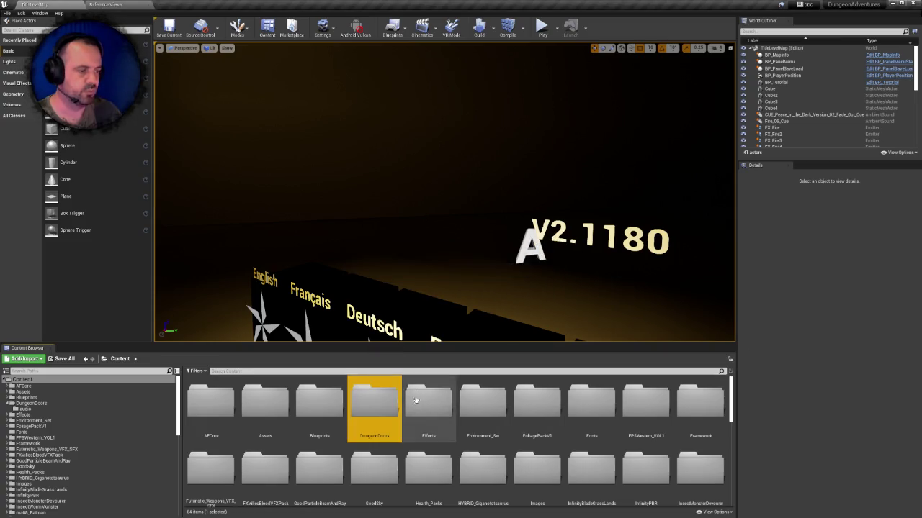
key(Delete)
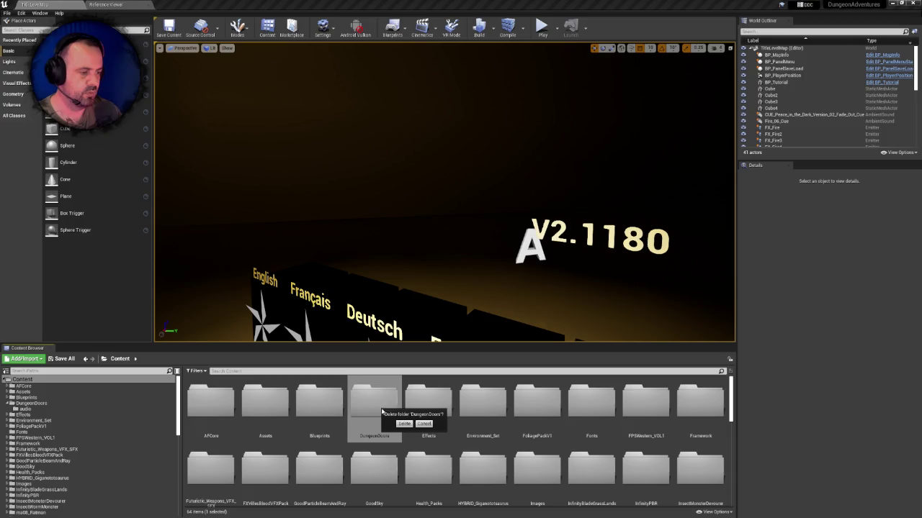
click(404, 423)
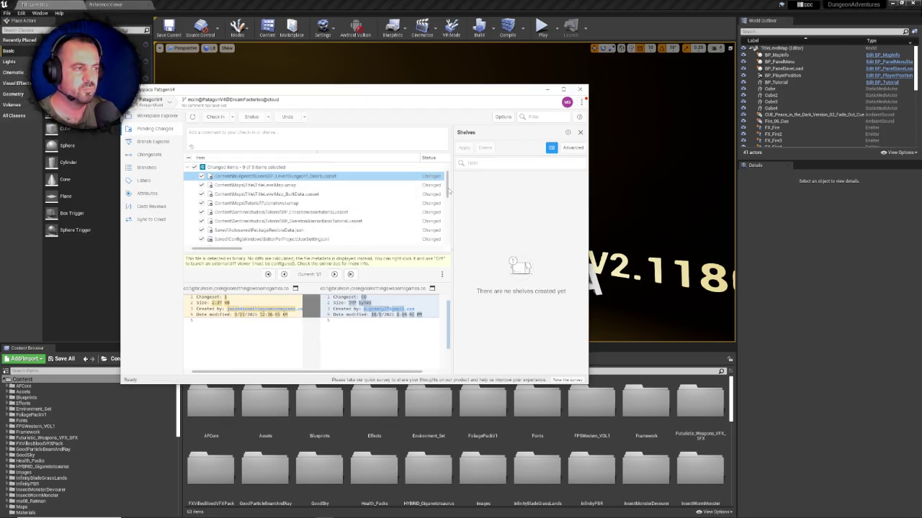
- Review the deleted items and check in the pending changes with a comment about removing unused Dungeon Door assets
scroll(403, 202, down, 3)
click(189, 185)
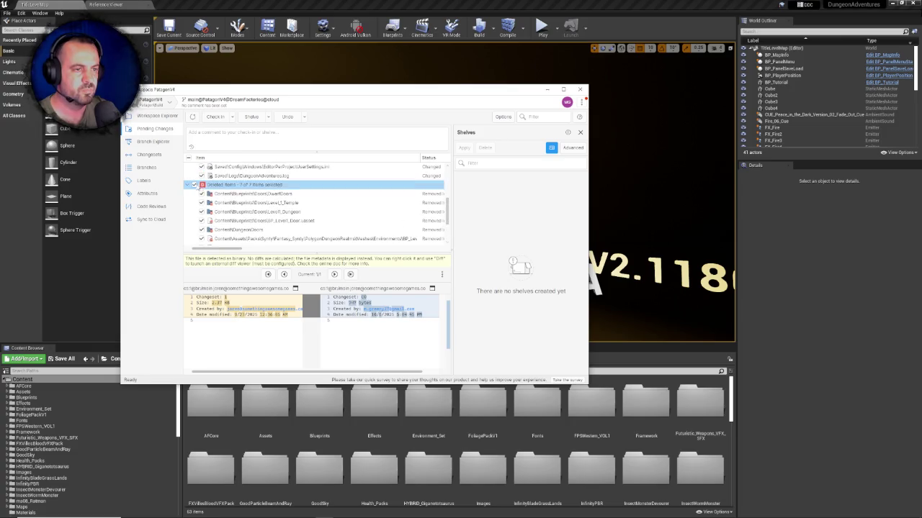
click(186, 185)
scroll(288, 209, up, 3)
click(221, 141)
text(q)
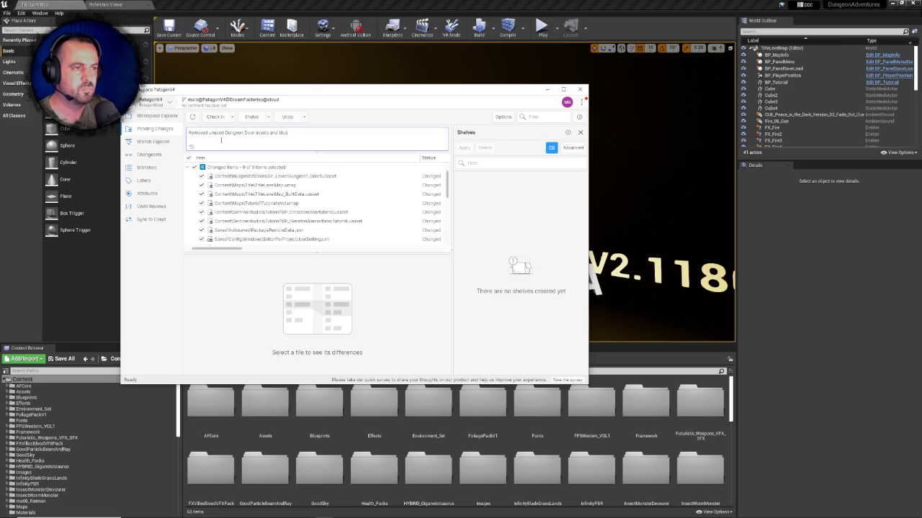
click(220, 120)
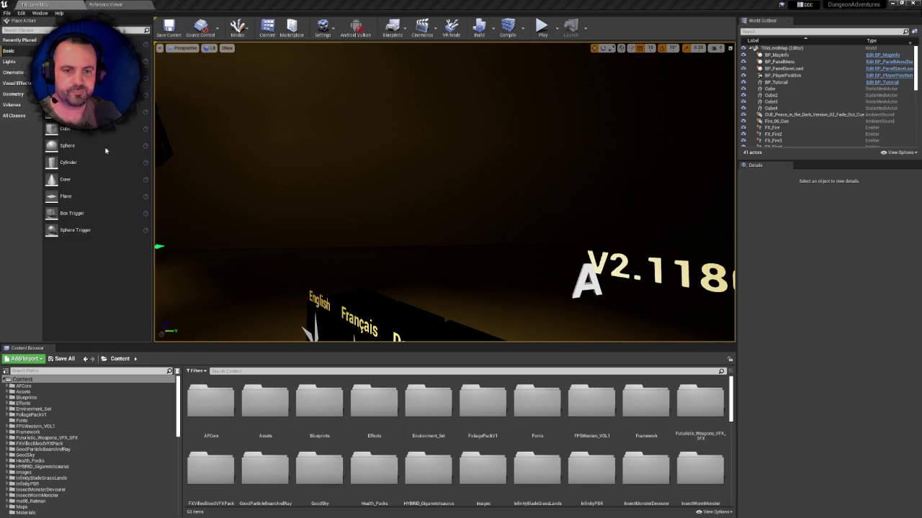
- Browse into Effects > Fire, then go back to the Content root
scroll(530, 331, down, 5)
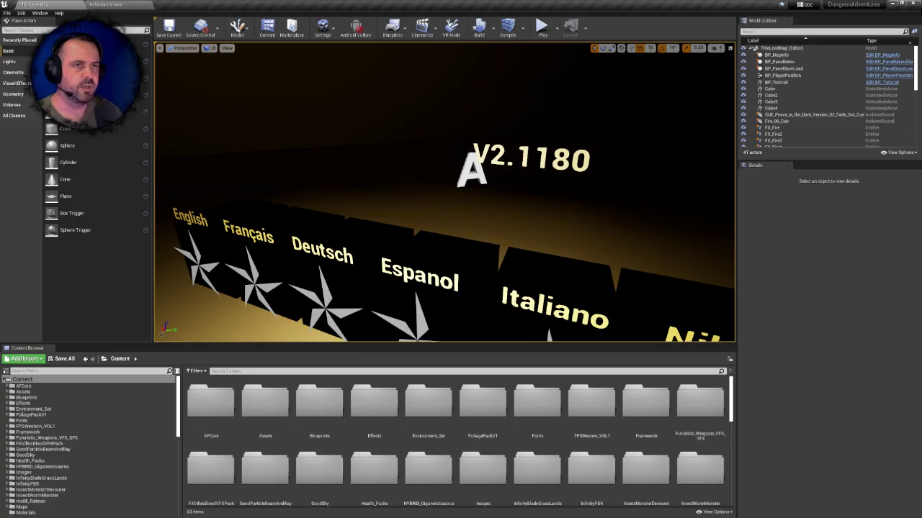
scroll(530, 330, down, 5)
click(387, 406)
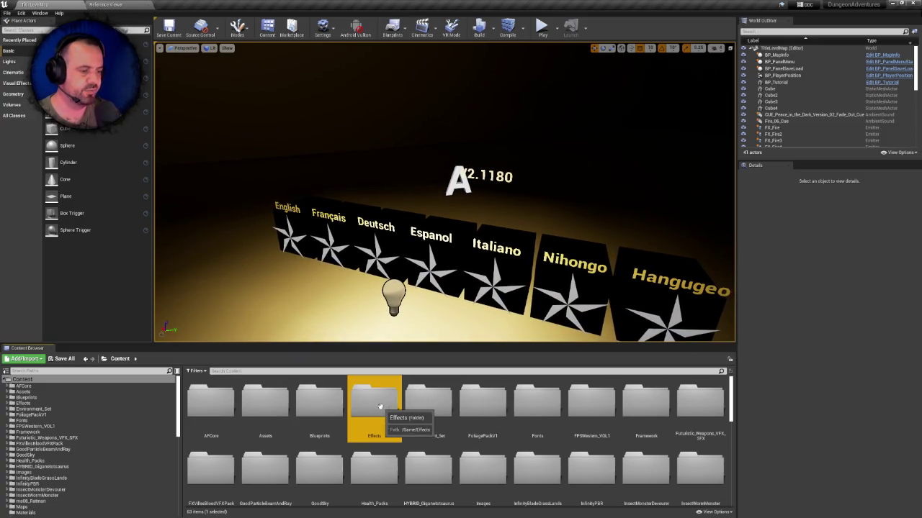
double_click(359, 407)
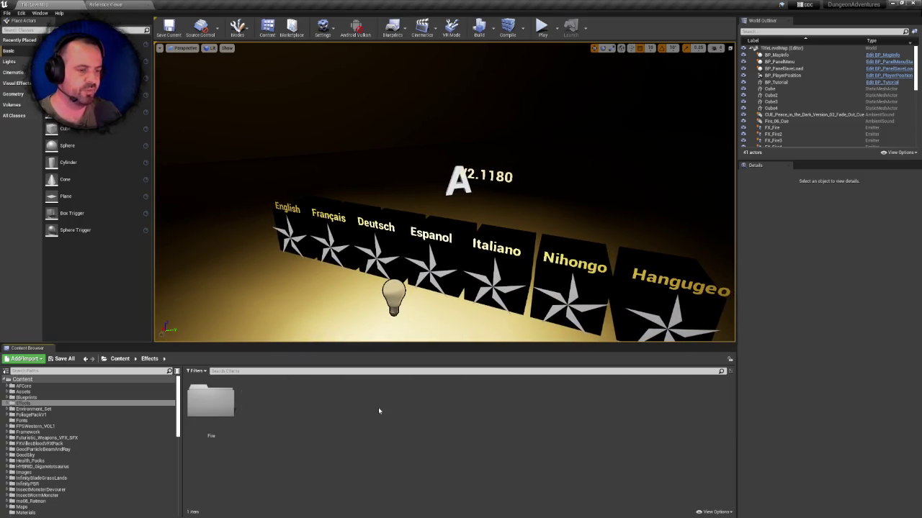
double_click(210, 403)
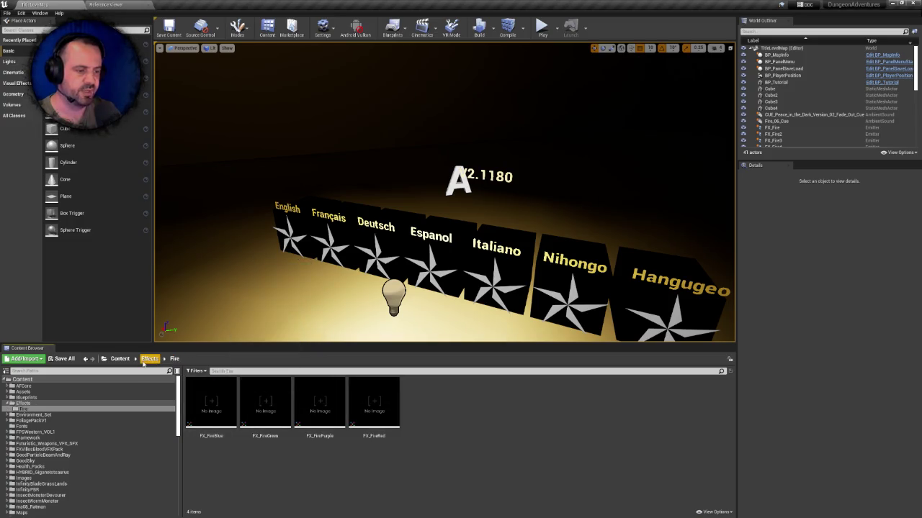
click(120, 359)
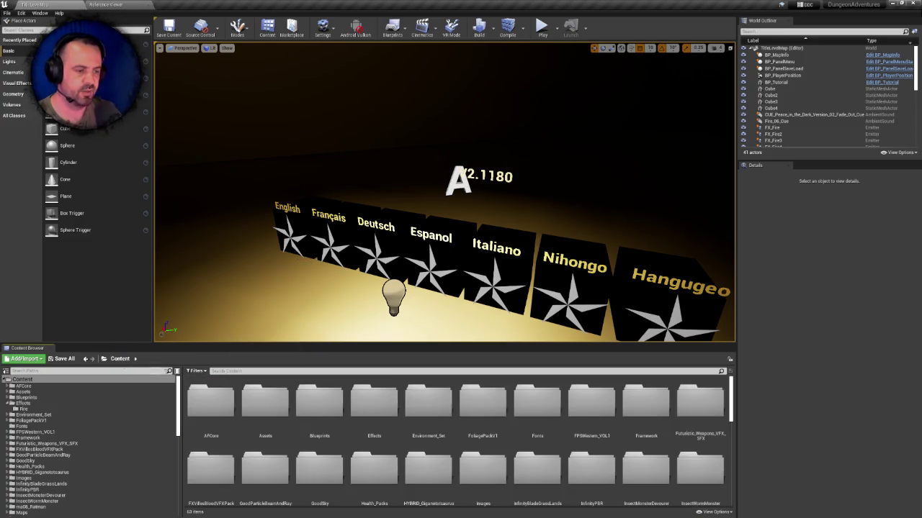
- Inspect FX_FireRed, FX_FirePurple and FX_FireBlue in Effects/Fire, then return to Content
double_click(386, 399)
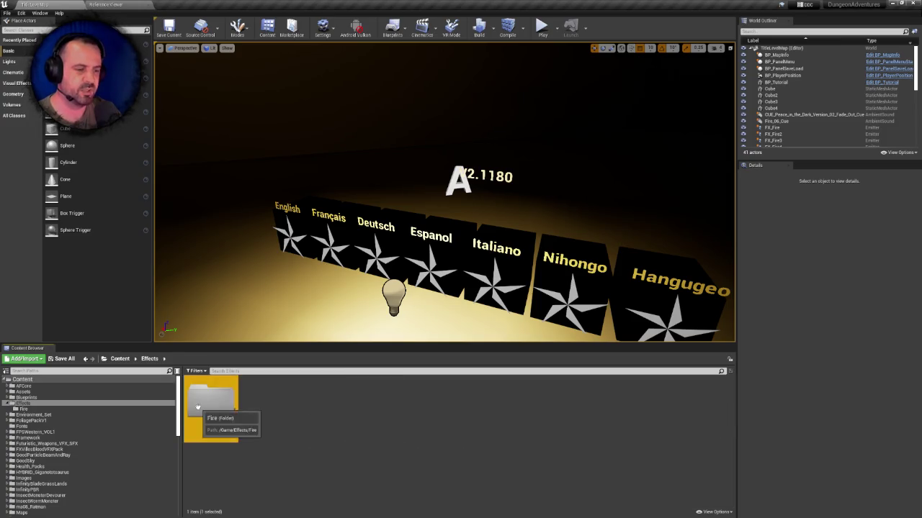
double_click(209, 403)
click(370, 391)
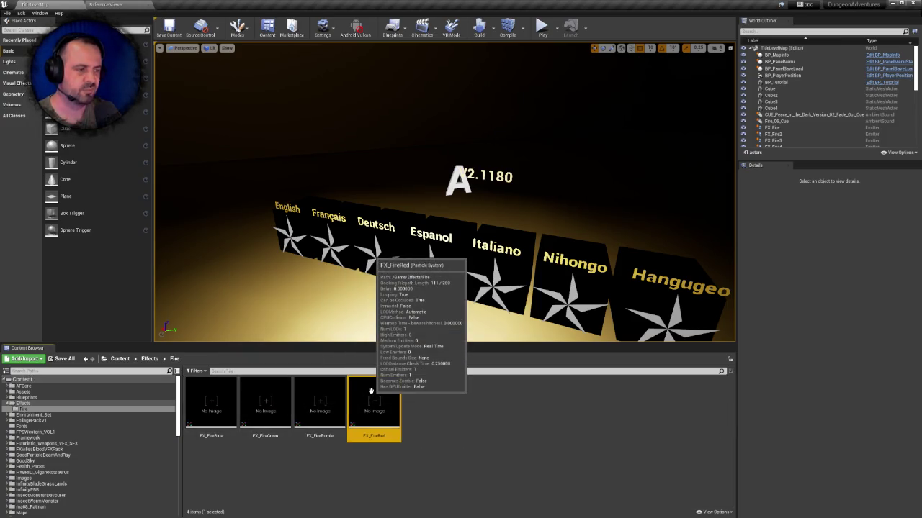
click(306, 391)
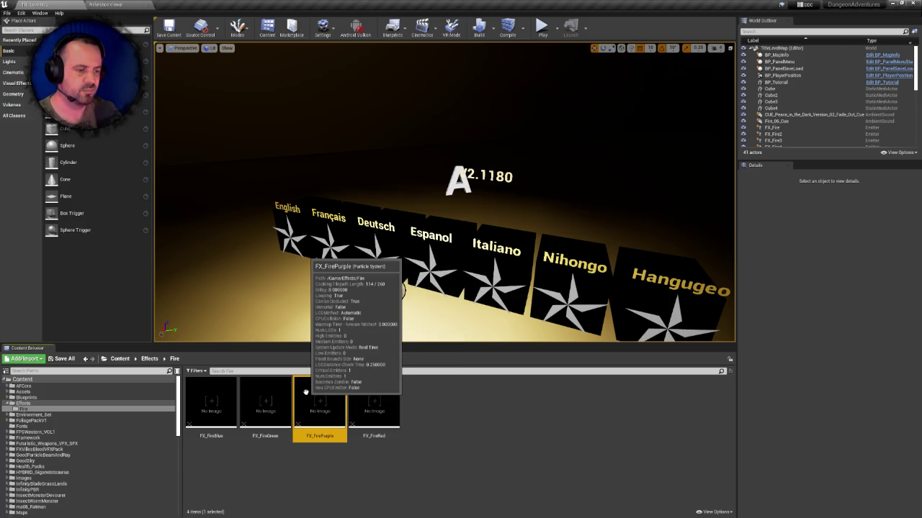
click(217, 388)
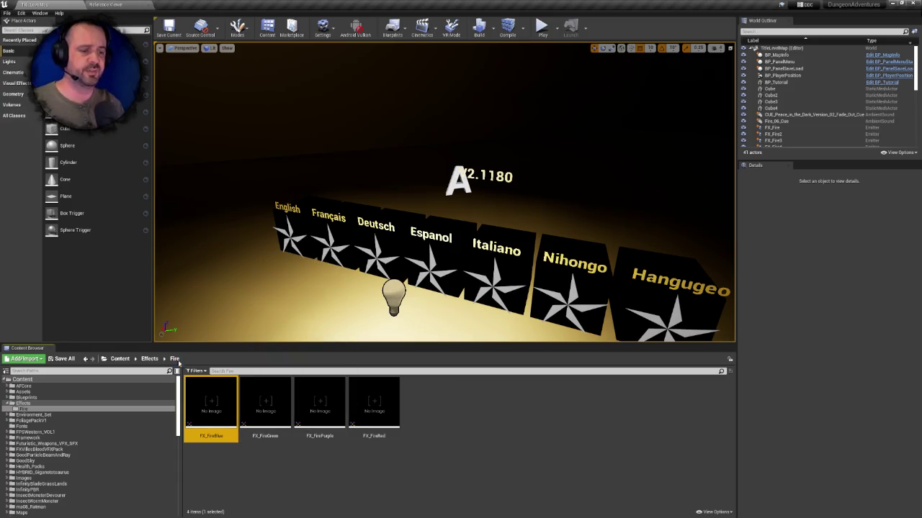
click(149, 359)
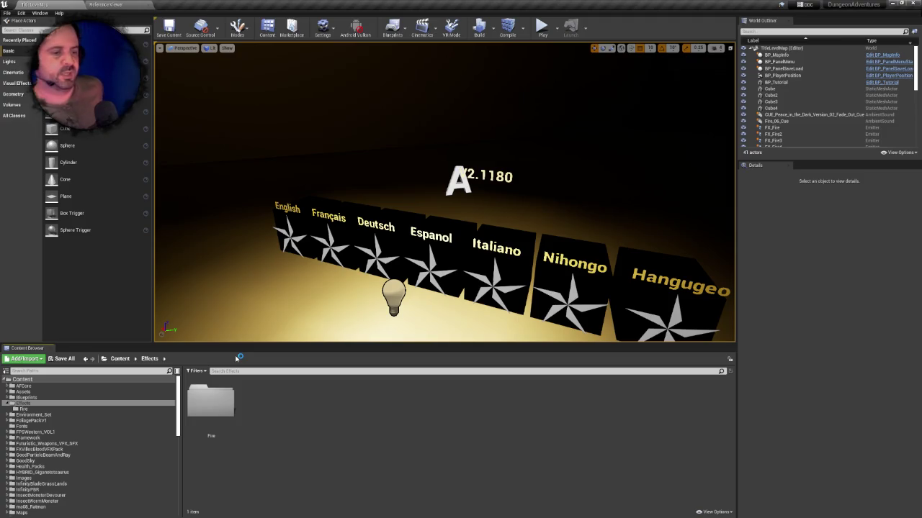
click(120, 359)
- Open Environment_Set > Environment > Foliage, glancing into its Materials subfolder
click(440, 410)
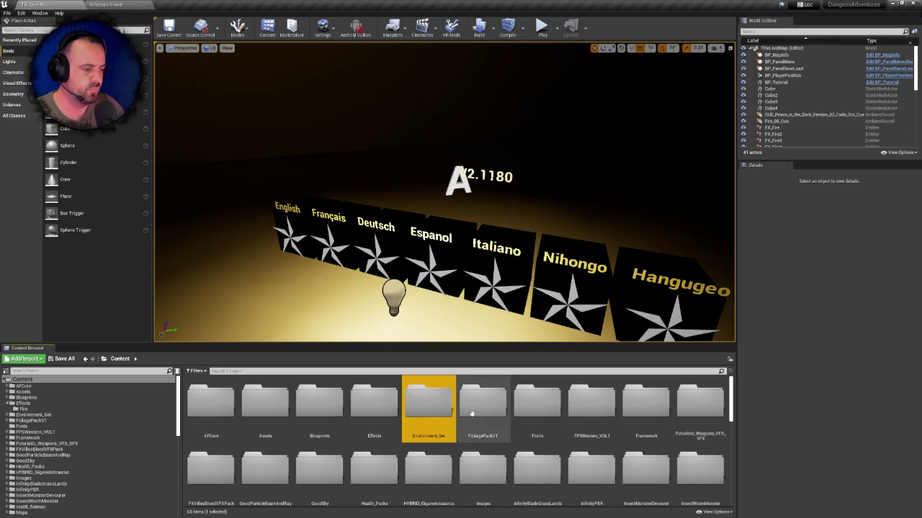
double_click(434, 413)
click(211, 402)
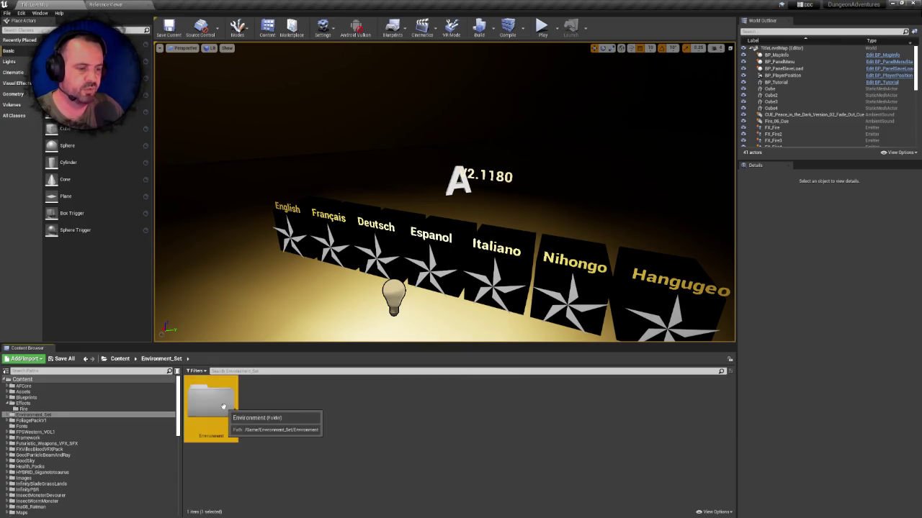
double_click(211, 402)
double_click(216, 403)
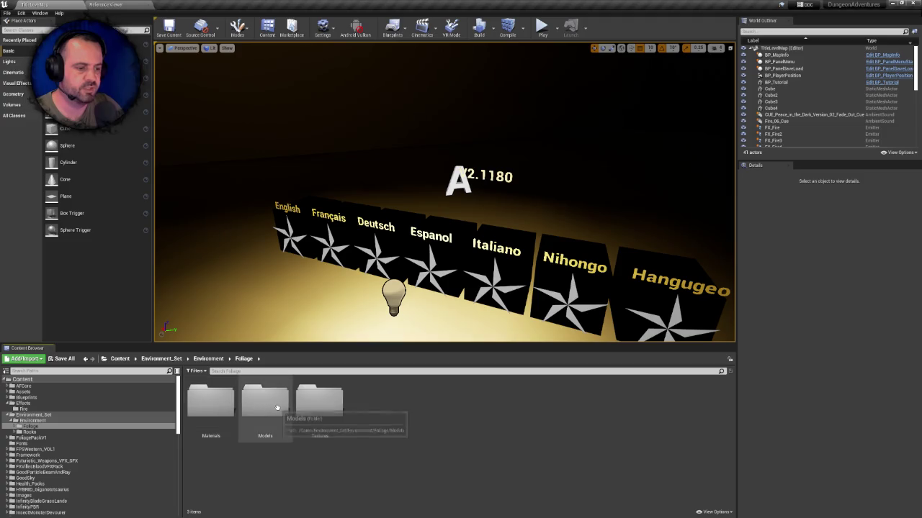
double_click(218, 404)
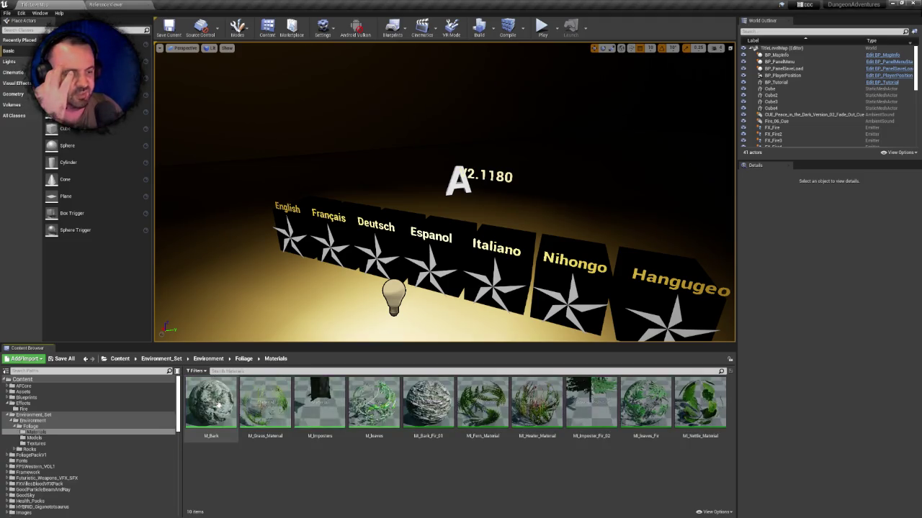
click(244, 359)
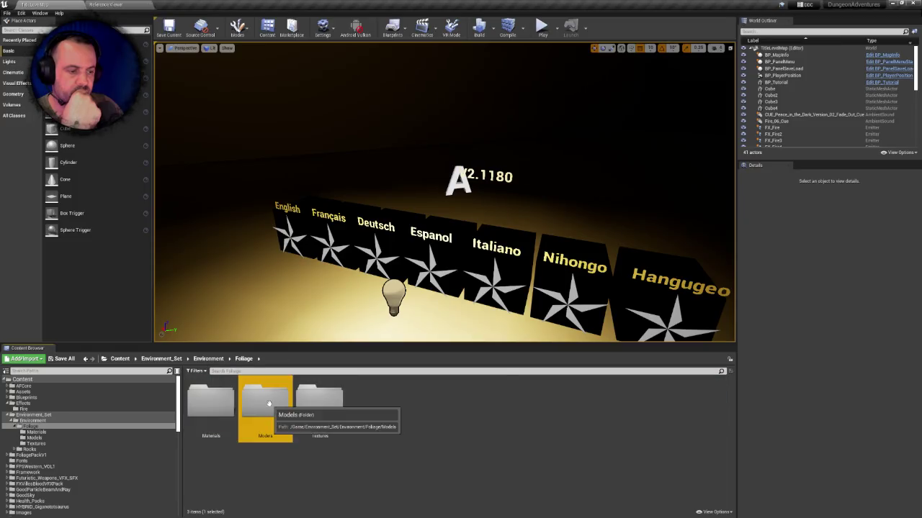